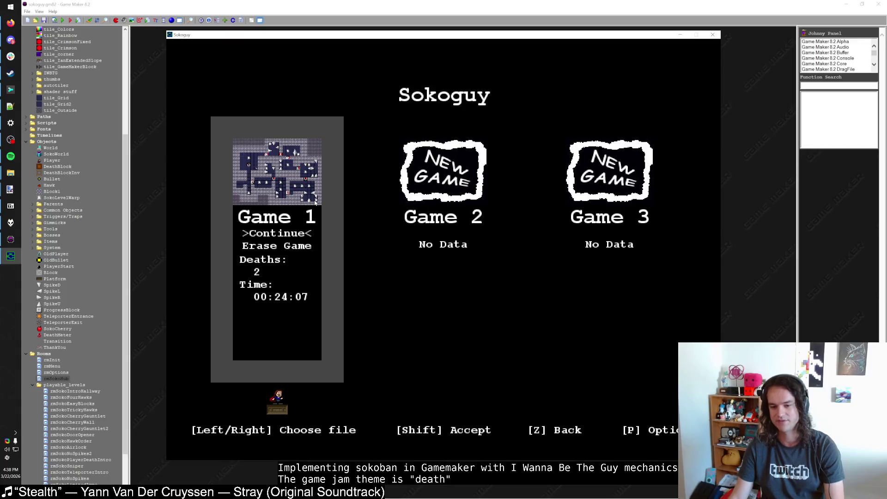
Playtest Sokoguy: continue Game 1, return to the hub, toggle pause, then close the game.
key(shift)
key(g)
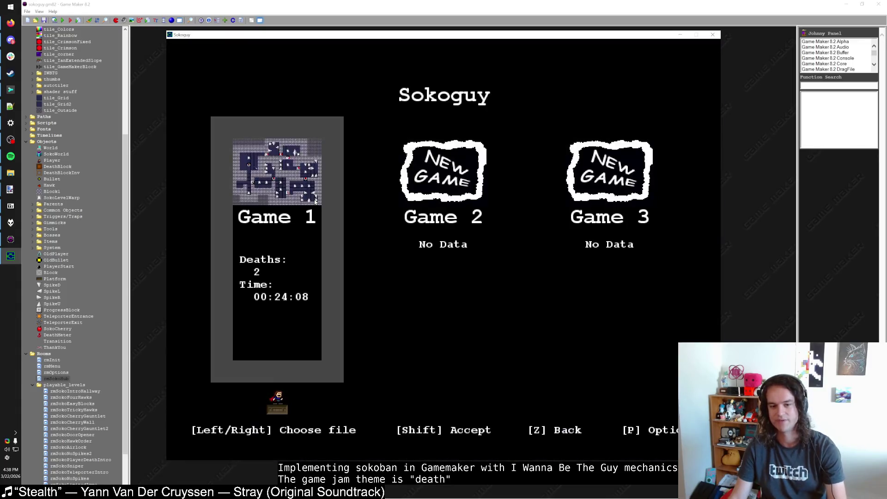
key(shift)
key(shift)
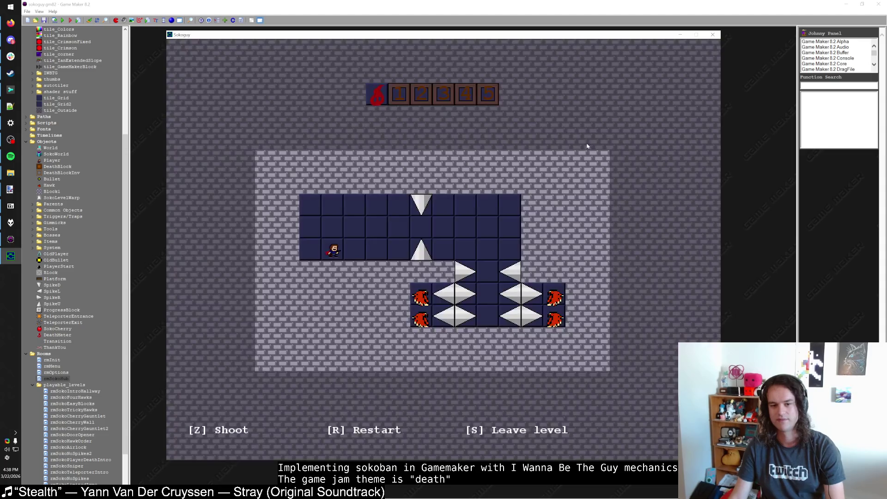
key(s)
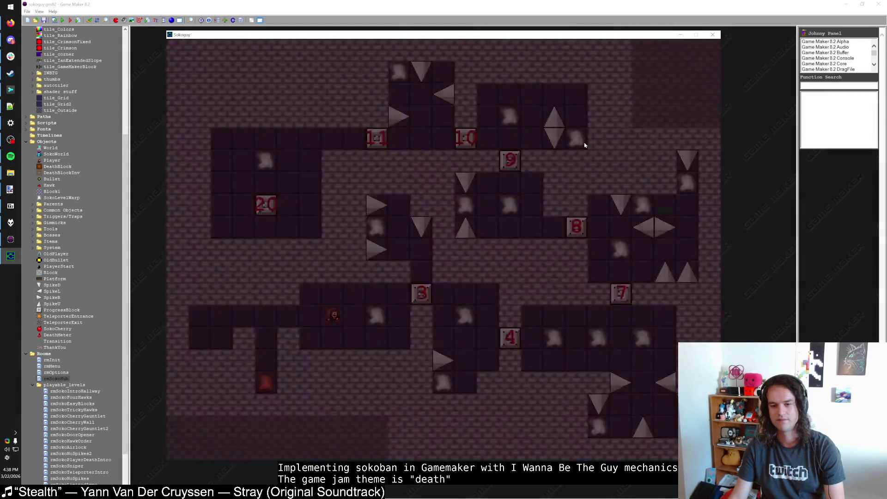
key(p)
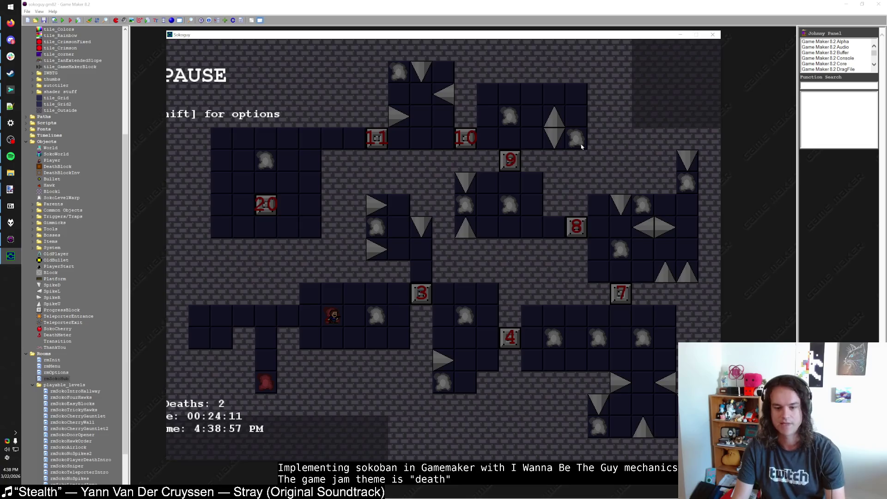
key(p)
key(p)
key(p)
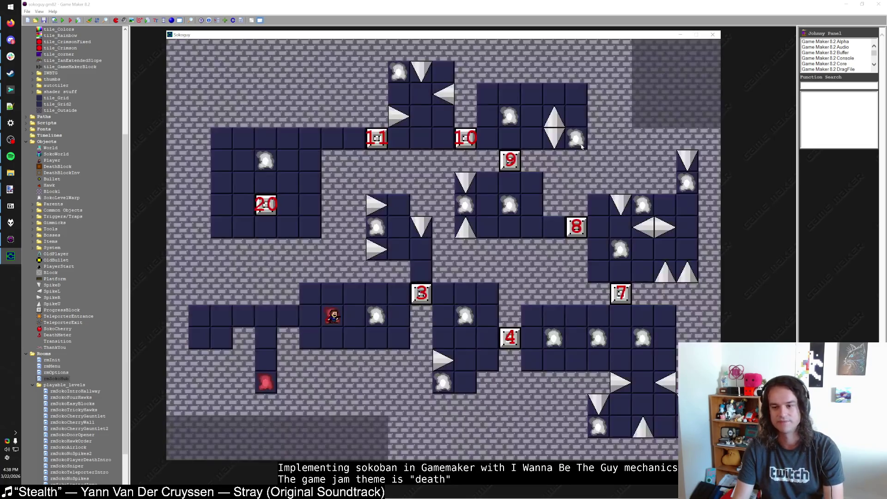
key(p)
key(p)
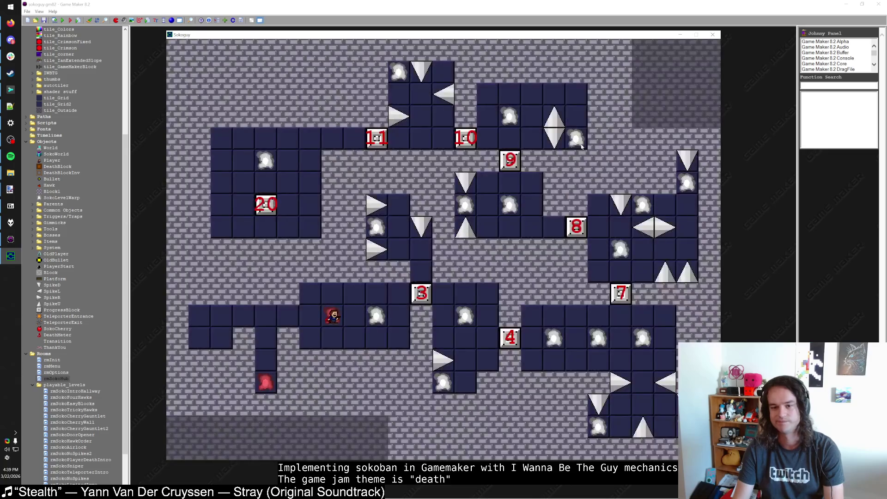
key(p)
key(p)
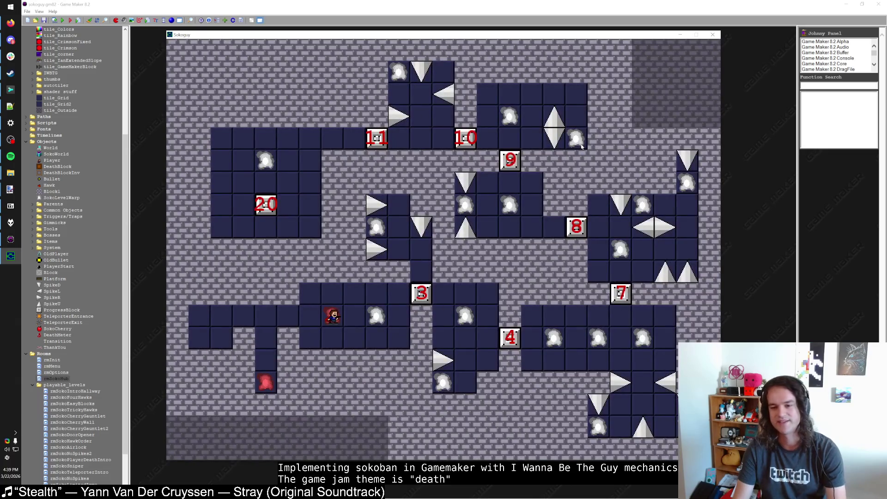
key(F2)
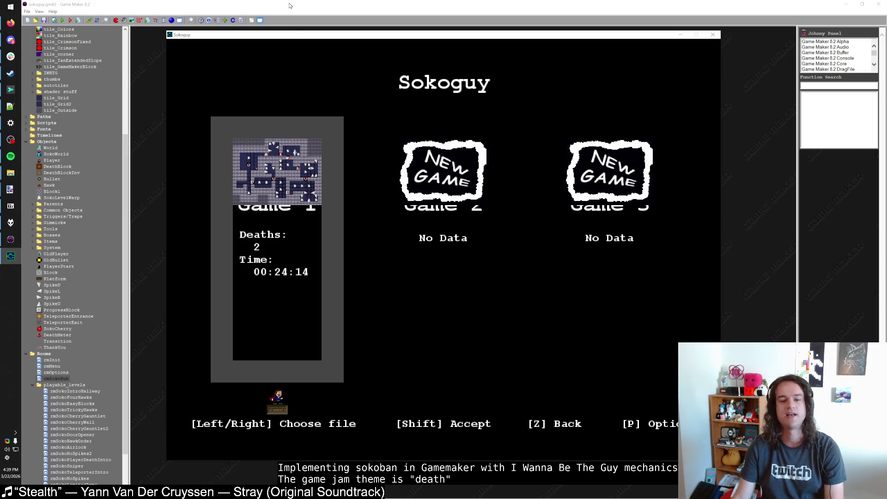
key(Escape)
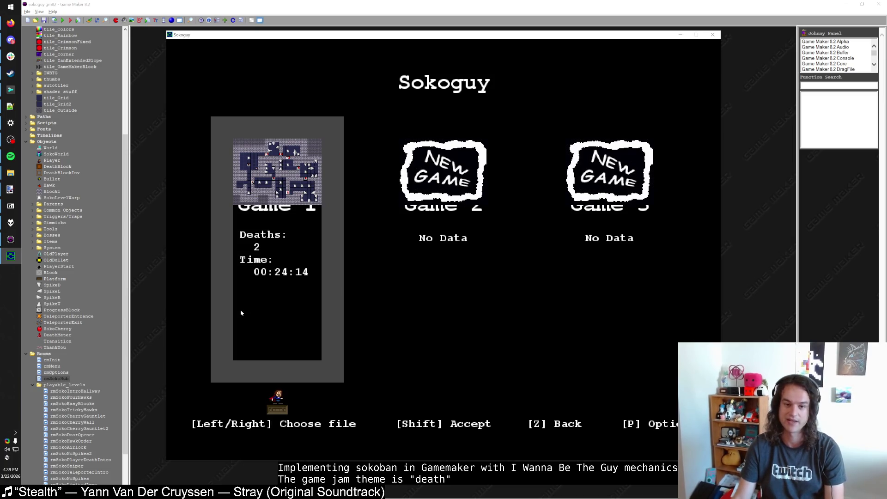
key(Escape)
Copy ProgressBlock's Draw code halign/valign lines to just below draw_set_color(c_white).
double_click(60, 310)
double_click(351, 106)
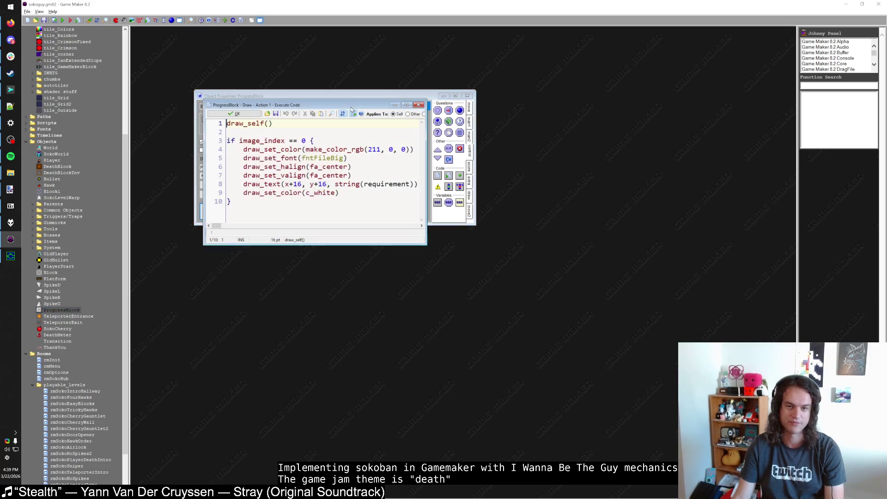
double_click(345, 104)
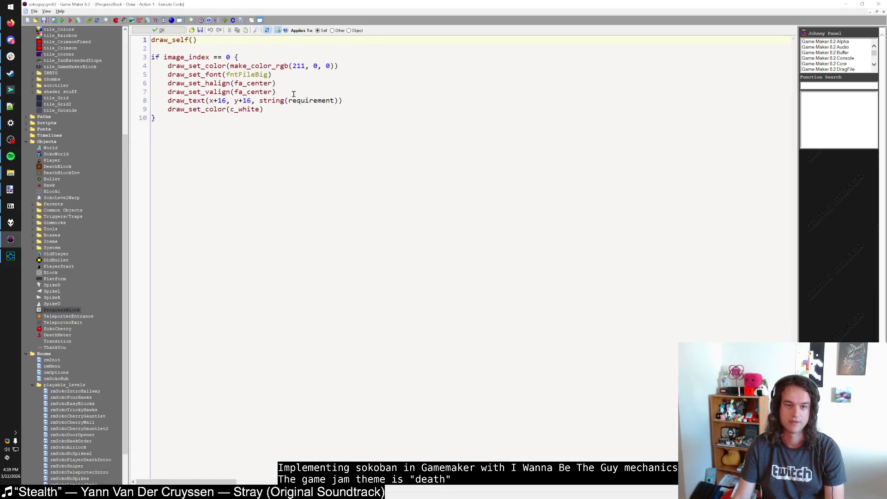
drag(276, 92, 167, 83)
key(ctrl+c)
click(276, 109)
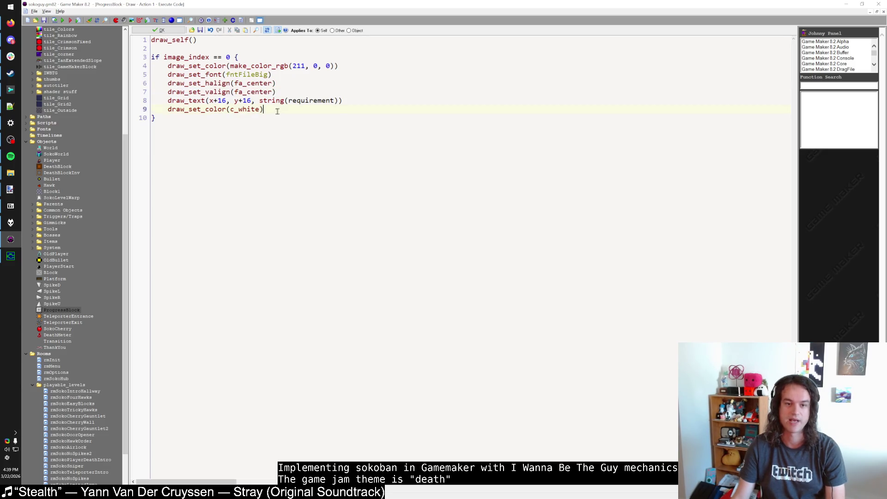
key(Up)
key(Return)
key(ctrl+v)
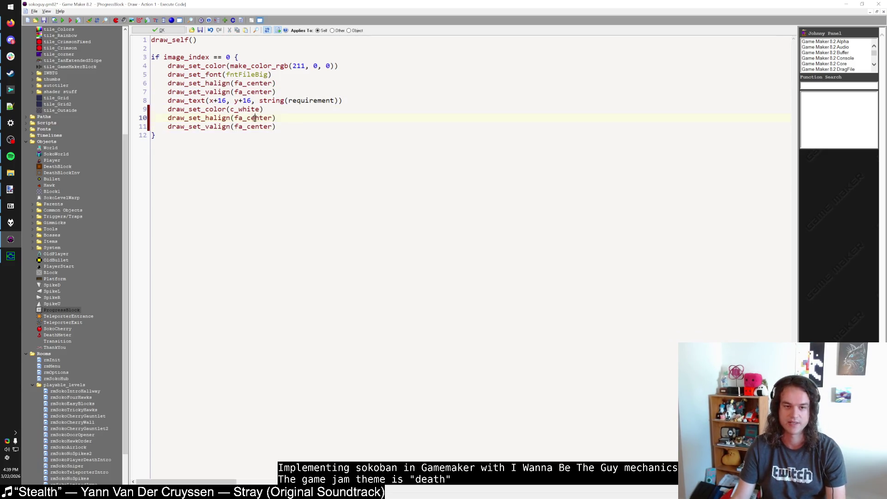
Change the pasted alignment lines to fa_left and fa_top.
double_click(255, 119)
text(fa_)
double_click(253, 127)
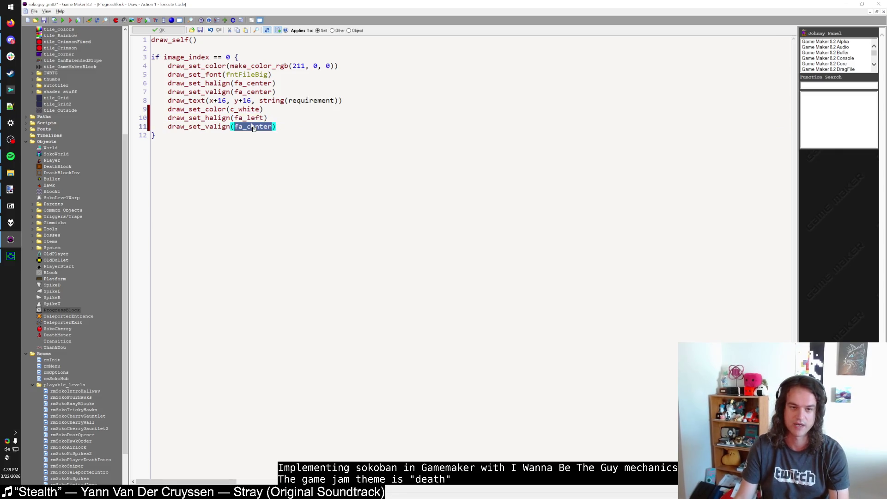
text(fa)
Run the game with F5 to test the change, close it, and relaunch it.
key(F5)
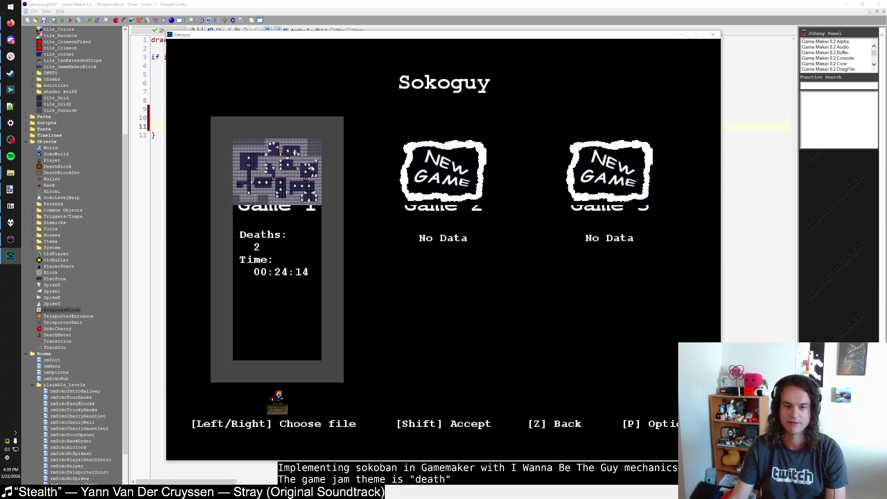
click(713, 35)
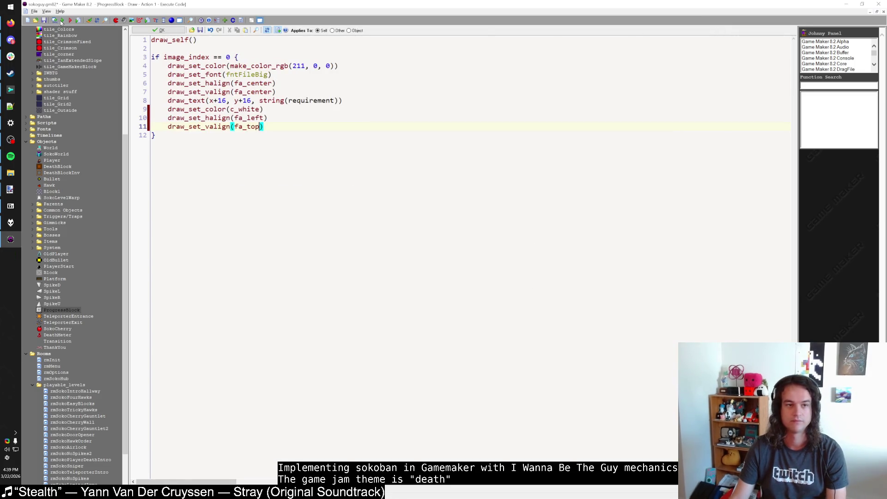
key(F5)
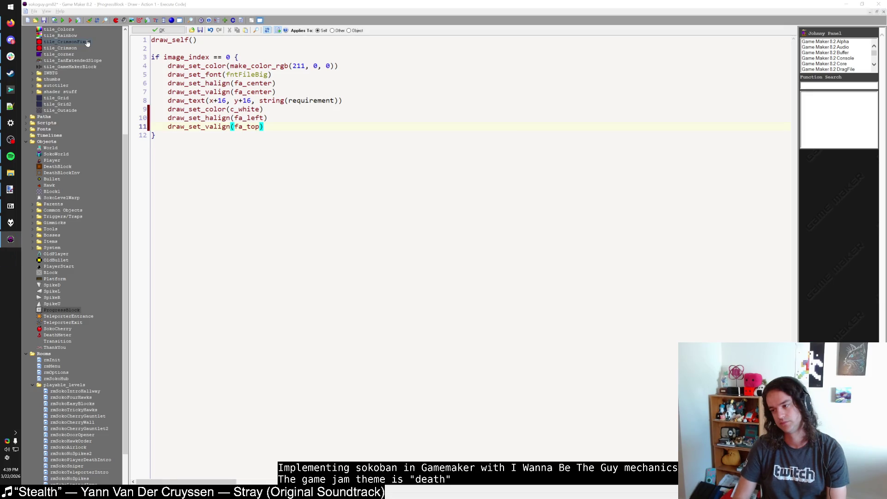
Continue Game 1, pause and resume, enter a level and leave back to the hub.
key(shift)
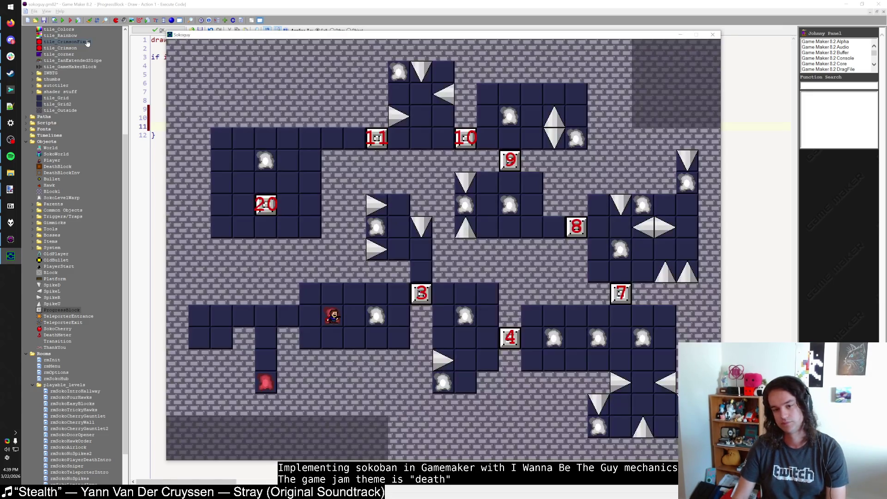
key(z)
key(shift)
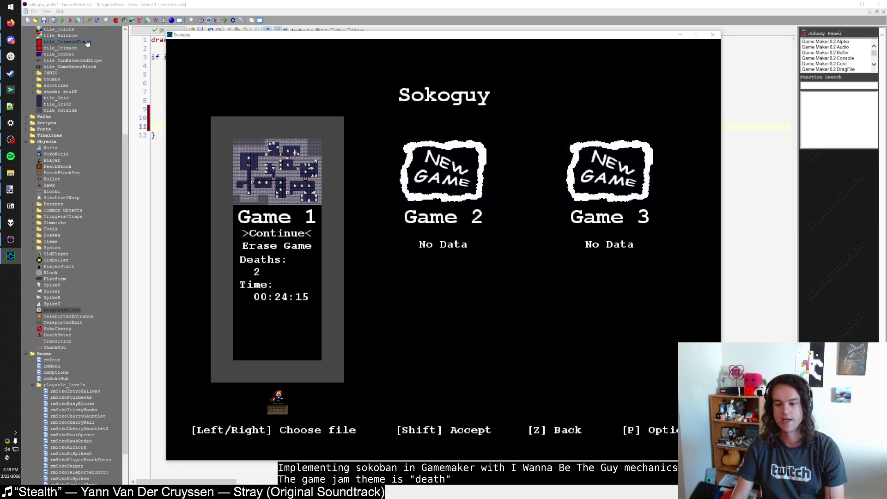
key(shift)
key(p)
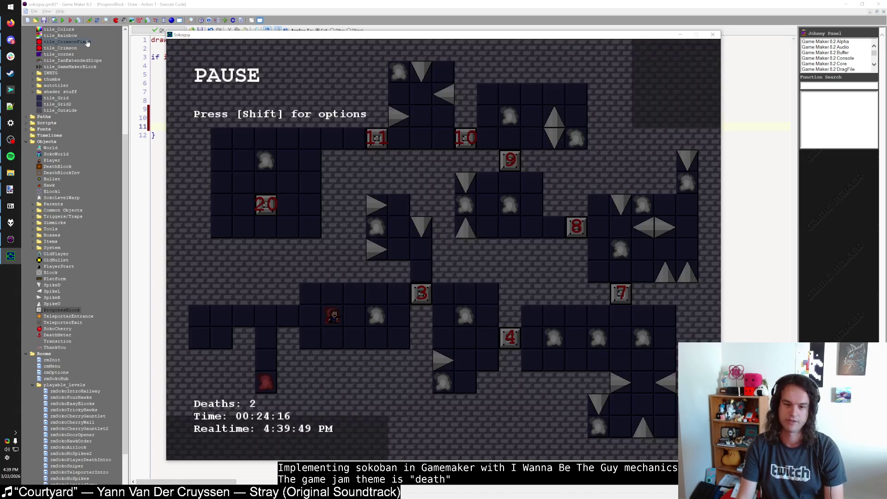
key(p)
key(Right)
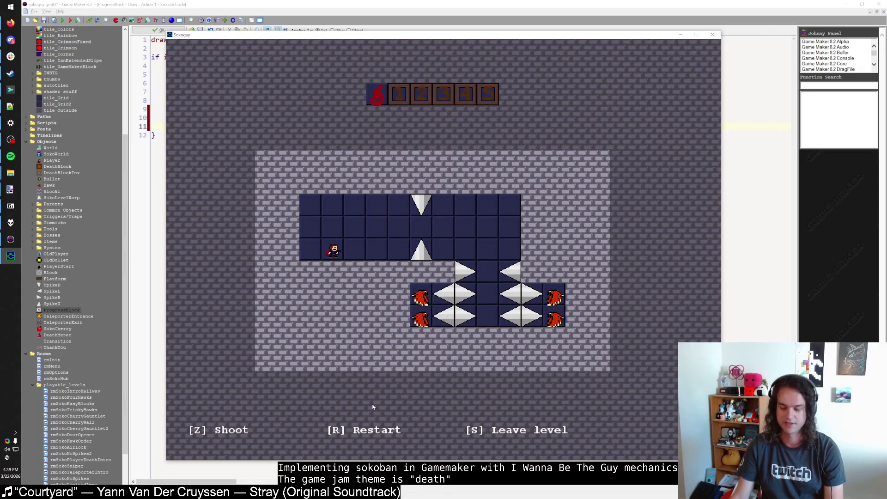
key(p)
key(p)
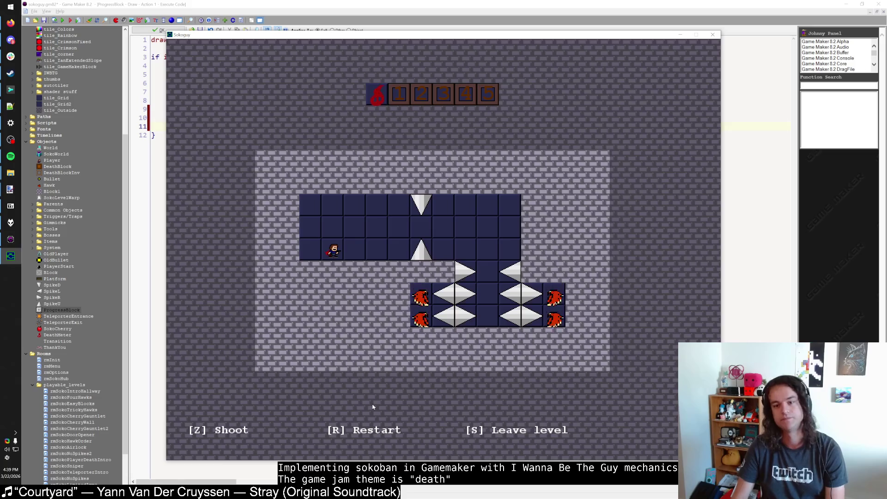
key(s)
key(Up)
Enter a hub level, smash the ice blocks, and shoot the hawk to light progress block 1.
key(Right)
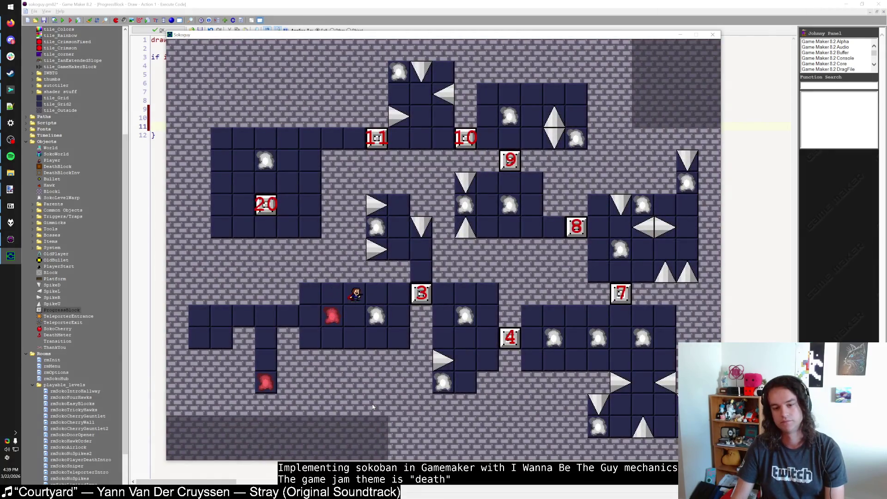
key(Right)
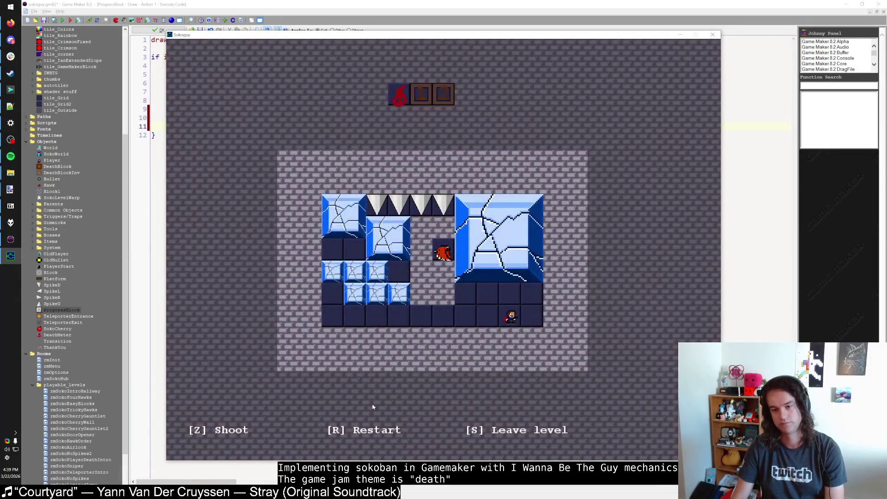
key(Left)
key(Left)
key(Left)
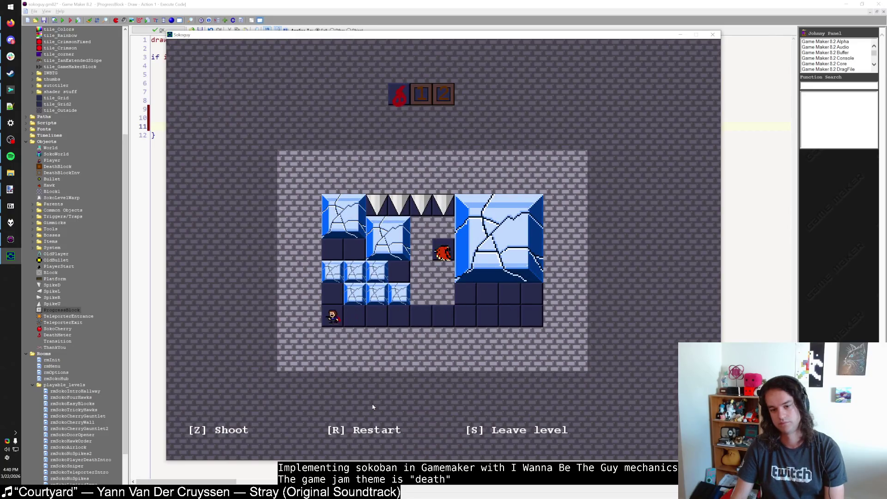
key(Up)
key(Right)
key(Right)
key(Right)
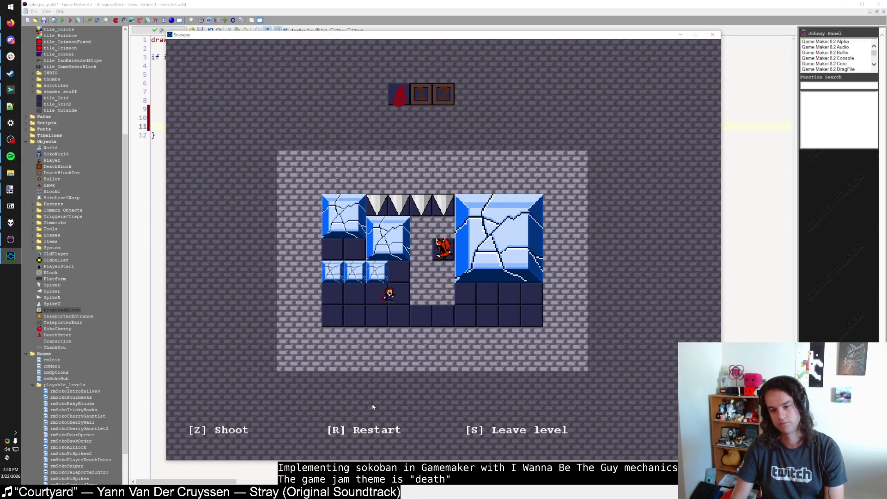
key(Left)
key(Left)
key(Up)
key(Right)
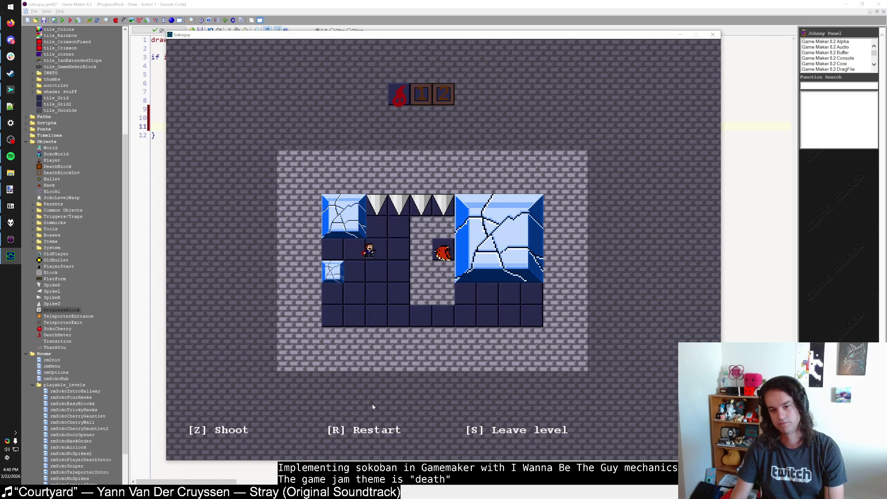
key(Up)
key(Left)
key(Left)
key(Up)
key(Right)
key(Down)
key(Down)
key(Down)
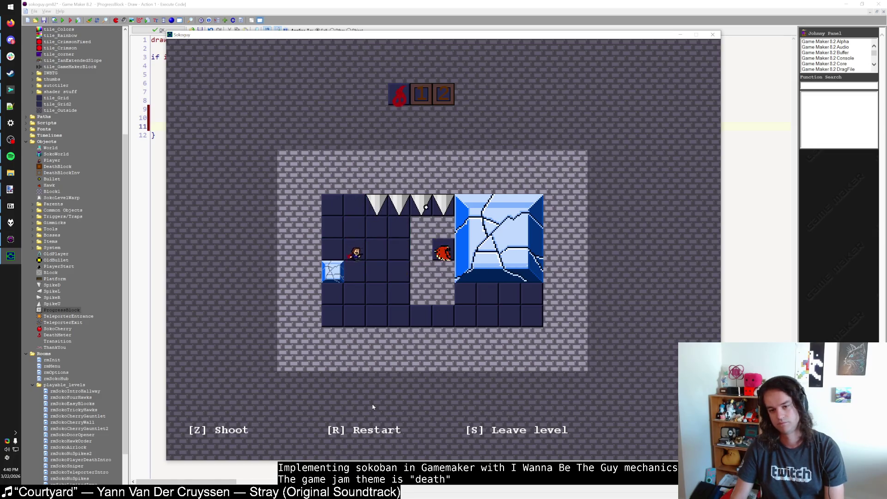
key(Down)
key(Right)
key(Right)
key(Right)
key(Up)
key(Up)
key(Up)
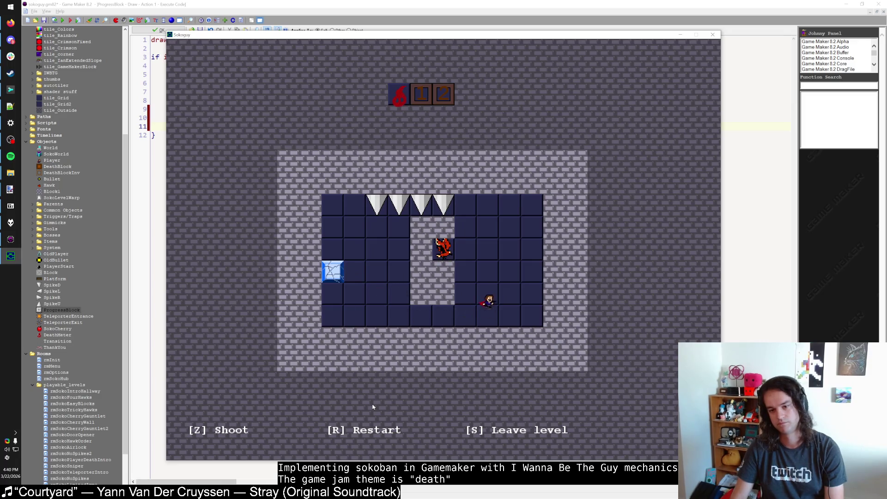
key(Up)
key(Left)
key(z)
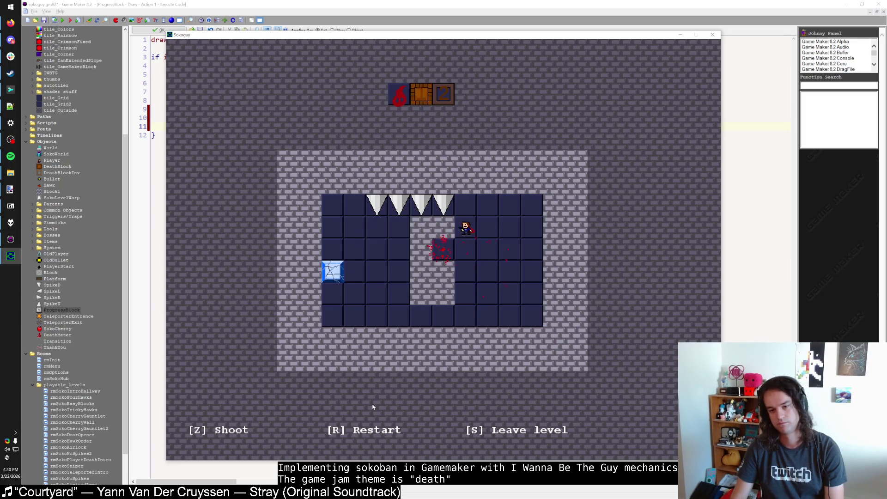
Die on the spike, then walk across the hub and enter another level warp.
key(Up)
key(Left)
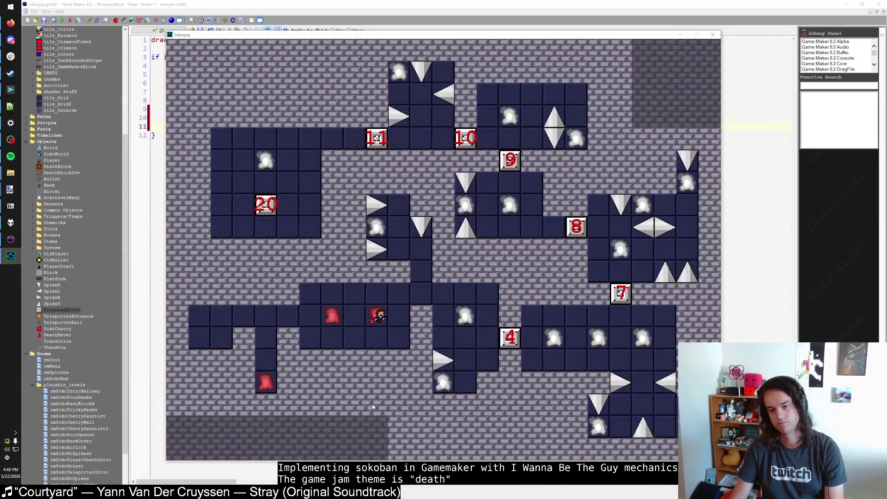
key(Right)
key(Up)
key(Left)
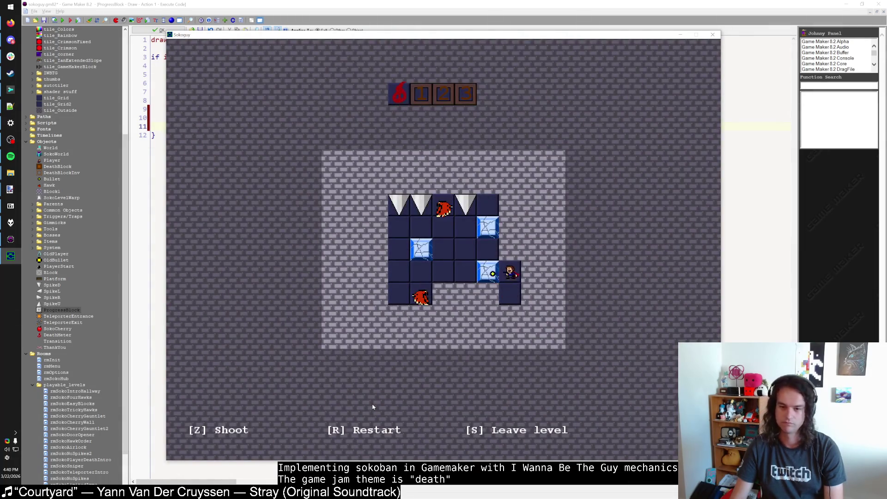
Break the cracked ice blocks and shoot the top hawk to light progress block 2.
key(Left)
key(Left)
key(Left)
key(Up)
key(Down)
key(Down)
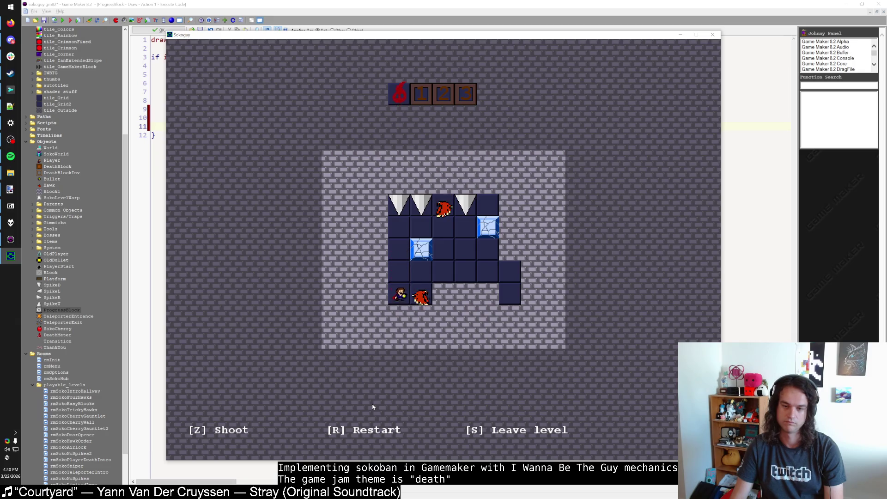
key(z)
key(Up)
key(Up)
key(Right)
key(Right)
key(Right)
key(Up)
key(Right)
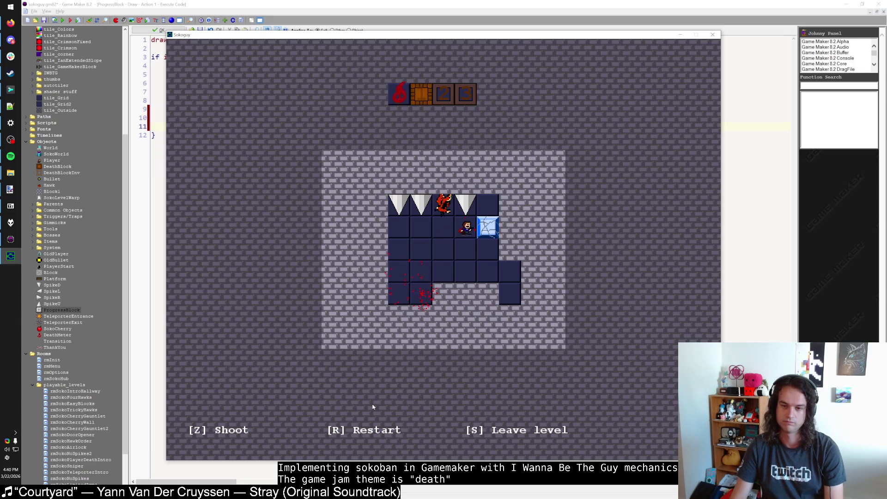
key(Right)
key(Up)
key(Up)
key(Up)
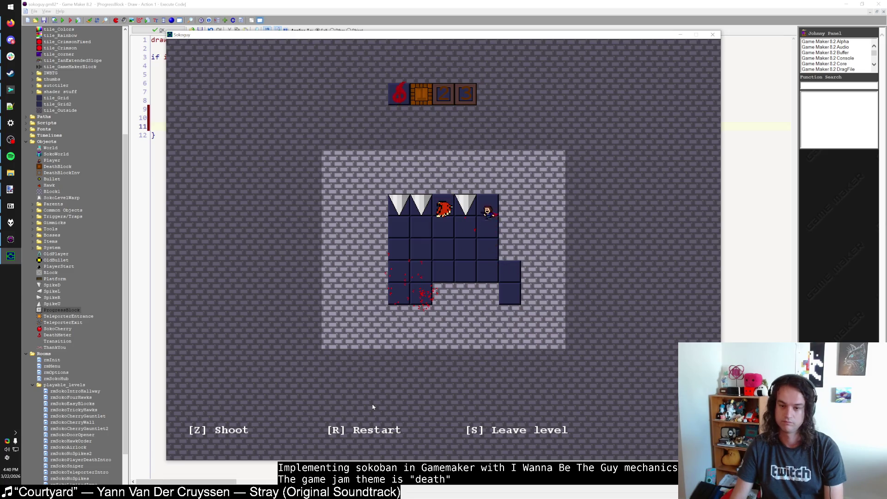
key(z)
key(Down)
key(Down)
key(Down)
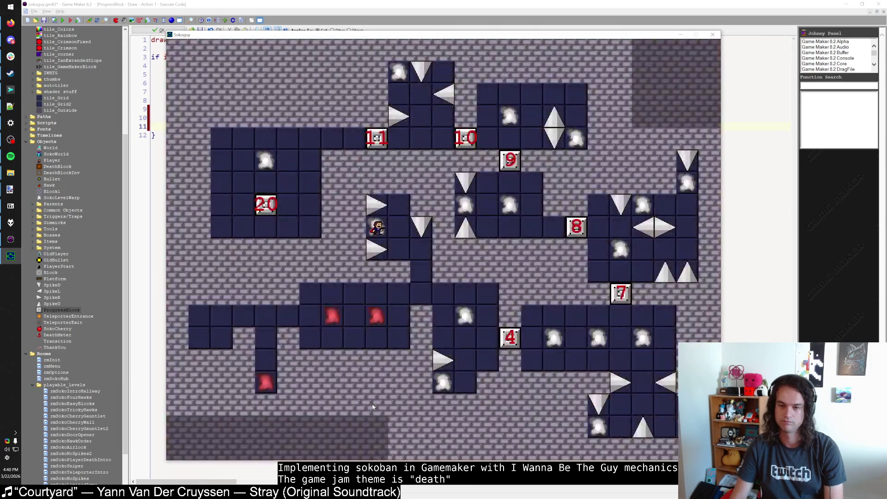
Re-enter the level, break the ice block, and shoot the bottom-left and top-row hawks.
key(Right)
key(Up)
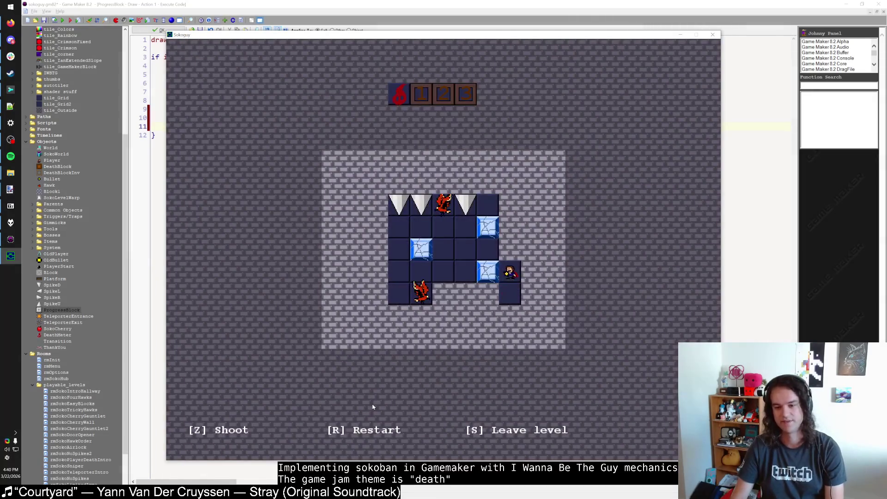
key(Left)
key(Left)
key(Left)
key(Up)
key(Down)
key(Down)
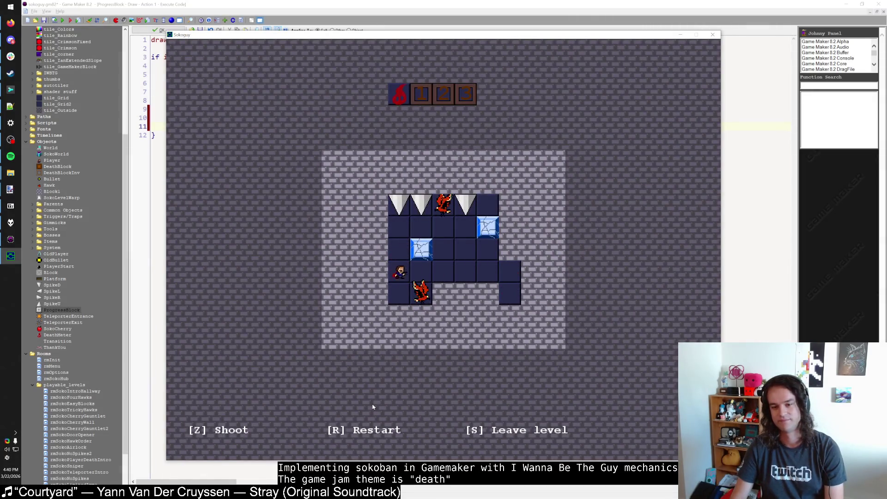
key(z)
key(Up)
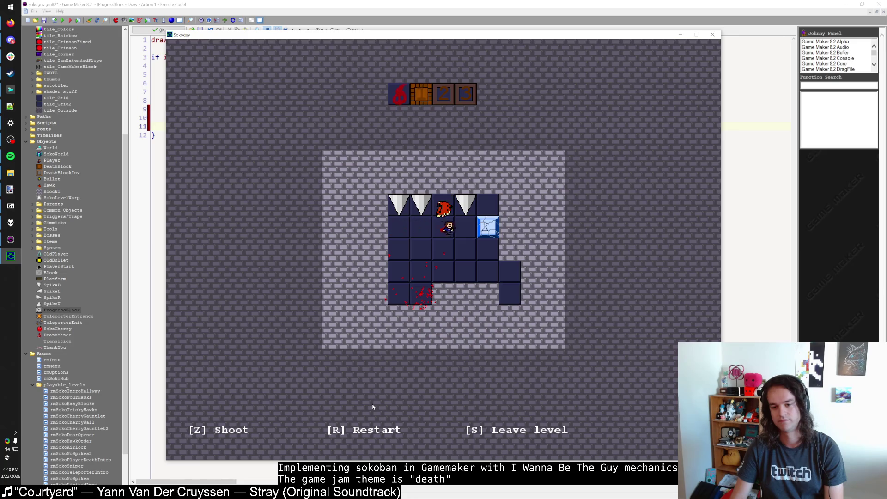
key(Right)
key(Up)
key(Up)
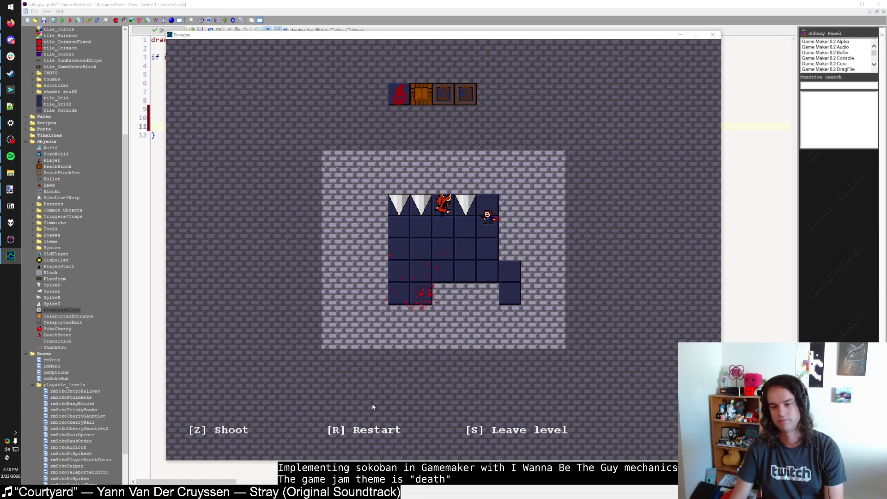
key(z)
key(Left)
Die on the spike, then go to file select and continue Game 1.
key(Up)
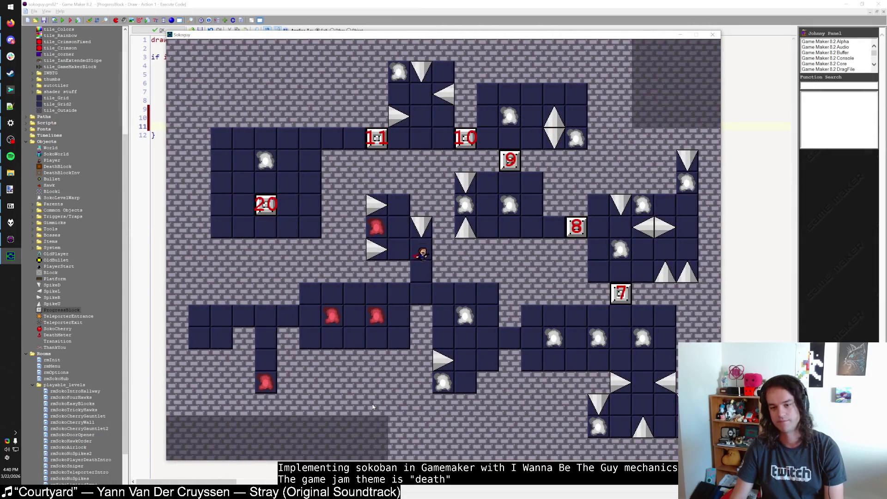
key(F2)
key(shift)
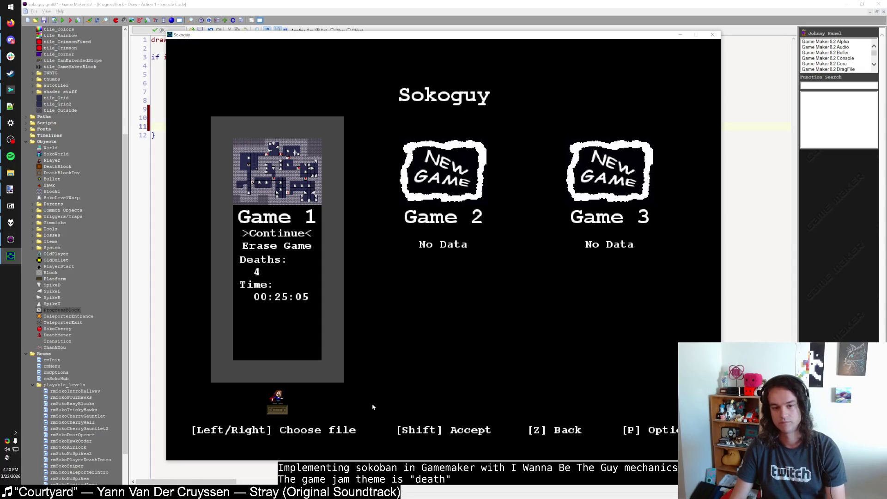
key(shift)
Relaunch the game, continue into the level to test the death block, and restart via file select.
click(713, 35)
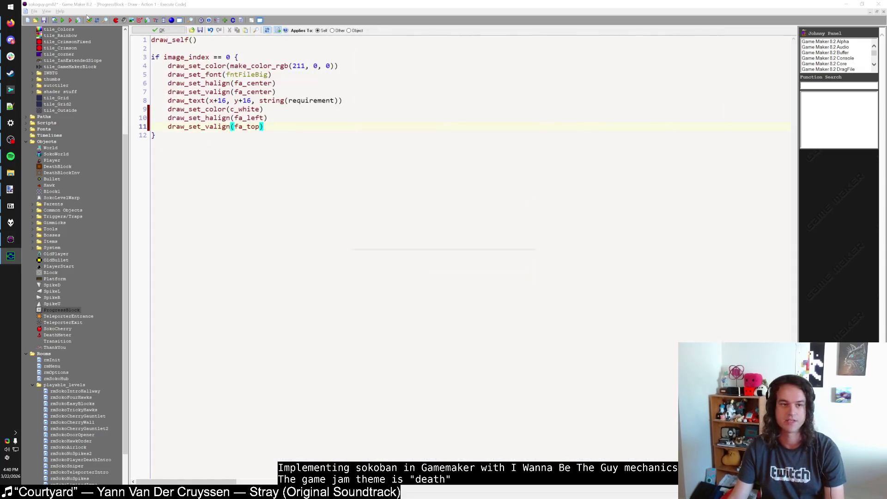
click(63, 21)
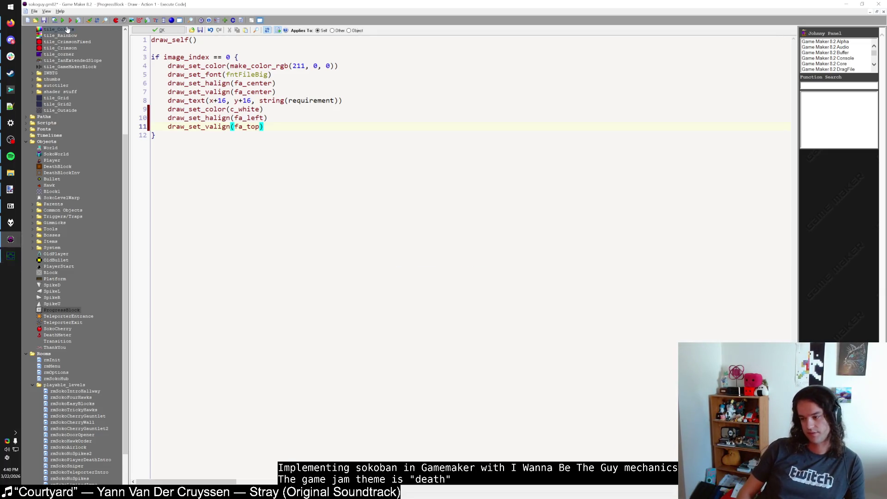
key(shift)
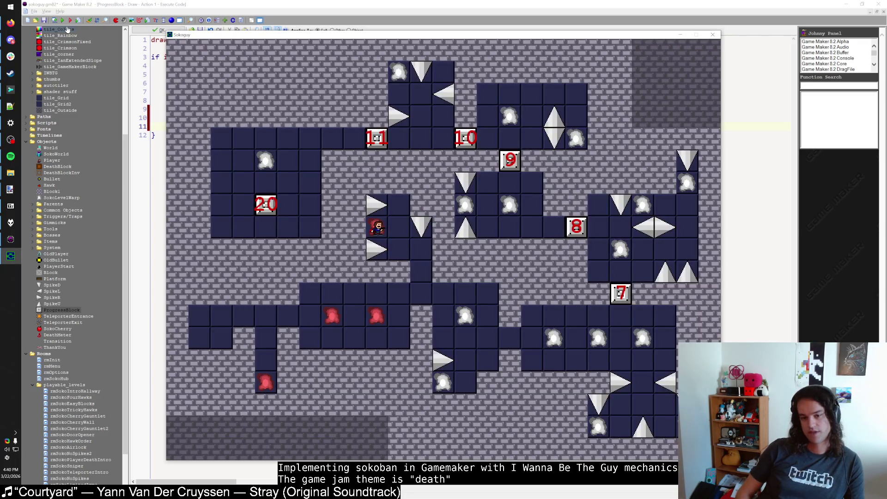
key(Right)
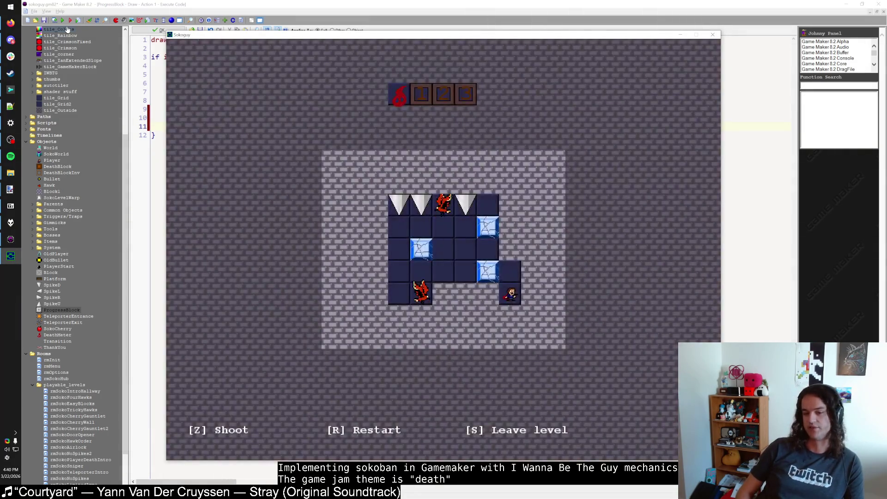
key(F2)
key(shift)
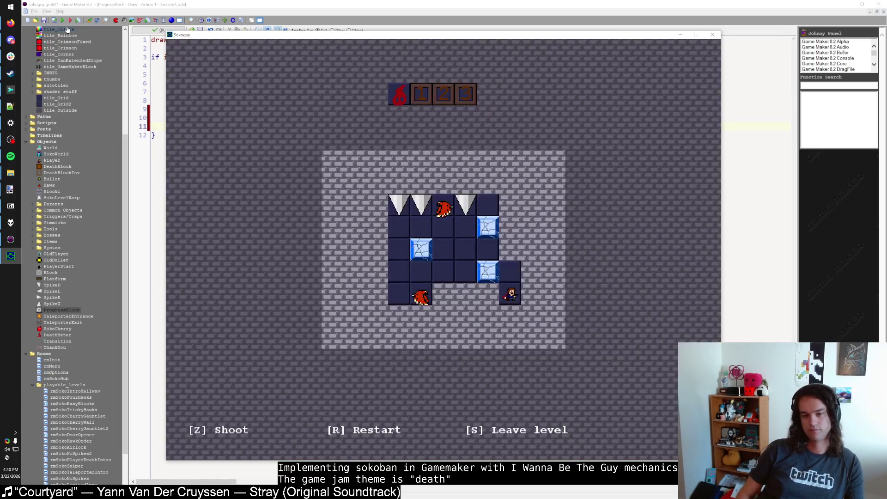
Close and relaunch the game, continuing saved Game 1 into the level.
click(712, 35)
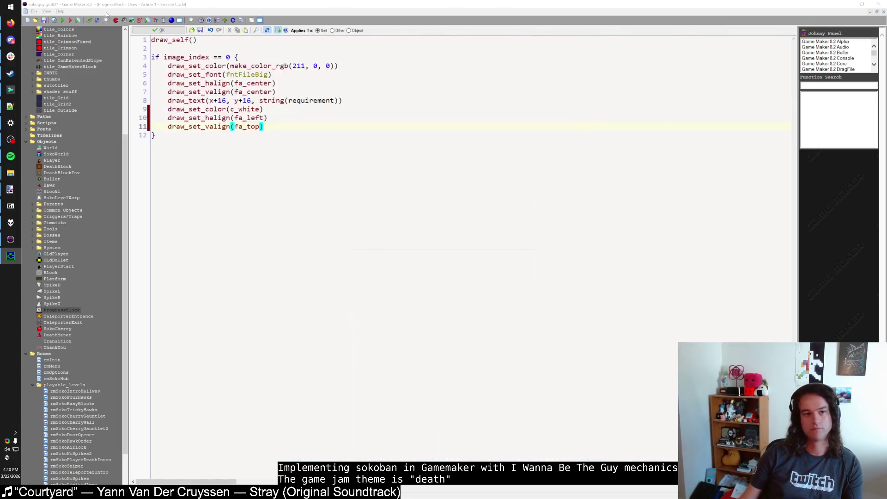
click(62, 21)
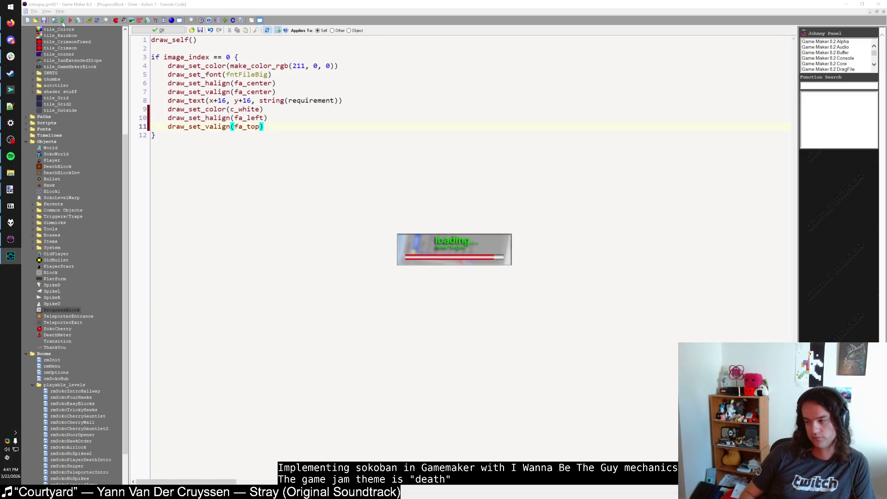
key(shift)
key(shift)
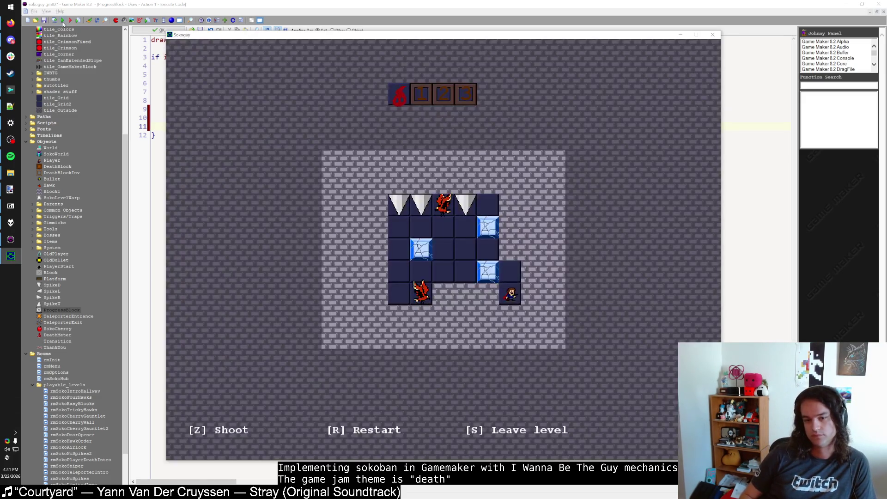
Leave to the hub, re-enter the level warp, and shoot the hawk to light progress block 1.
key(s)
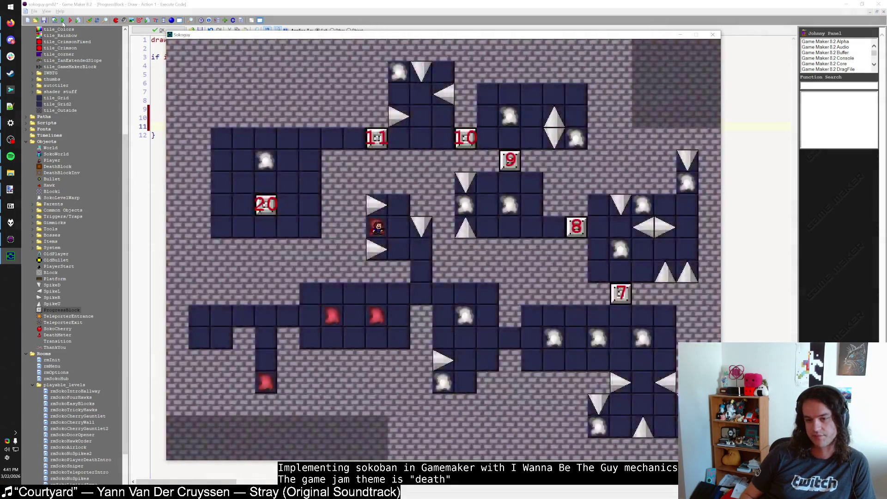
key(Right)
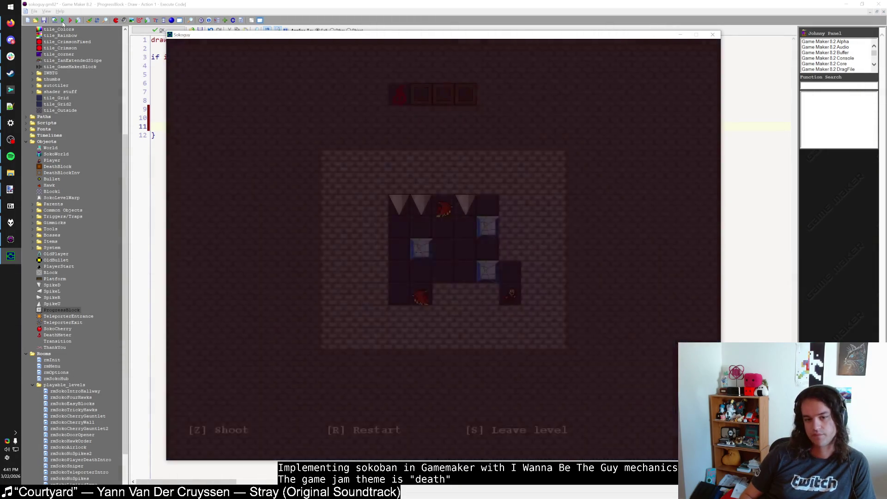
key(s)
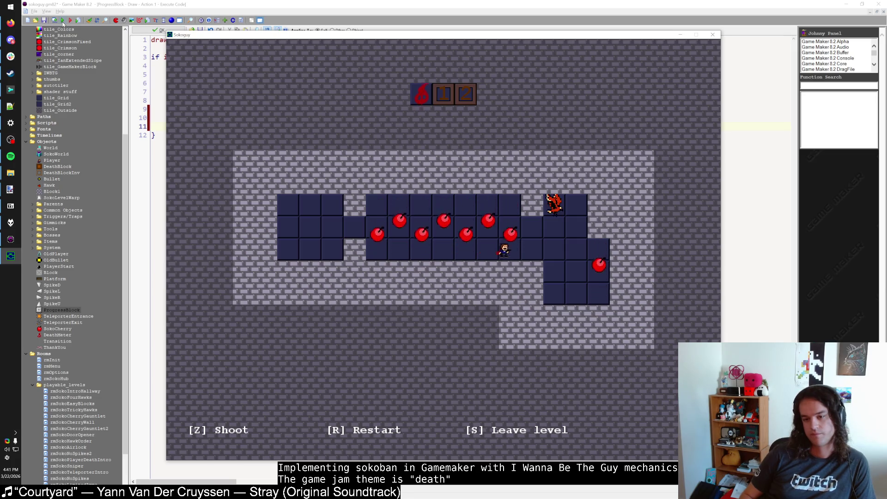
key(Right)
key(Up)
key(Up)
key(z)
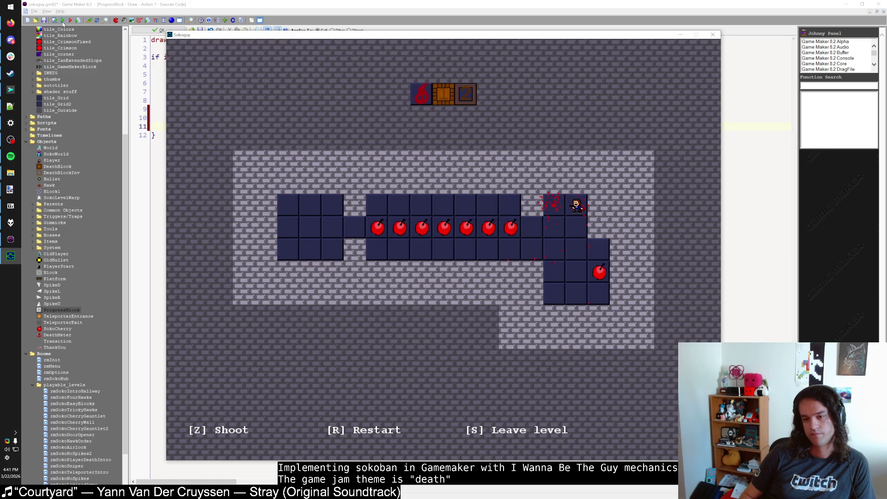
Die by walking into a cherry, then enter the next level warp.
key(Left)
key(Down)
key(Left)
key(Left)
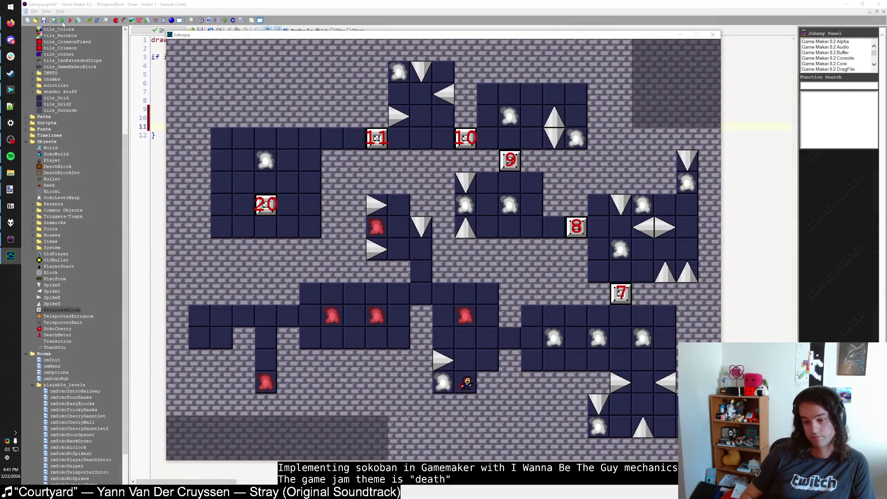
key(Left)
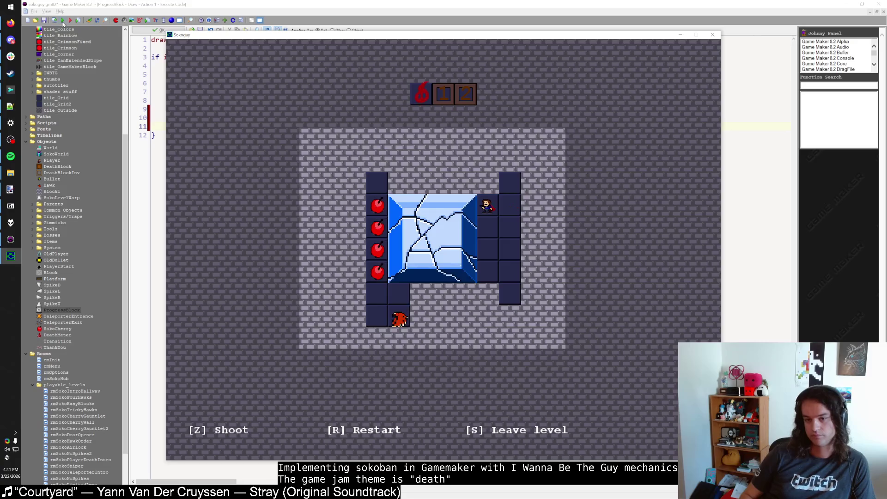
Break the cracked ice block and shift the cherries between columns by moving the player.
key(Down)
key(Down)
key(Down)
key(z)
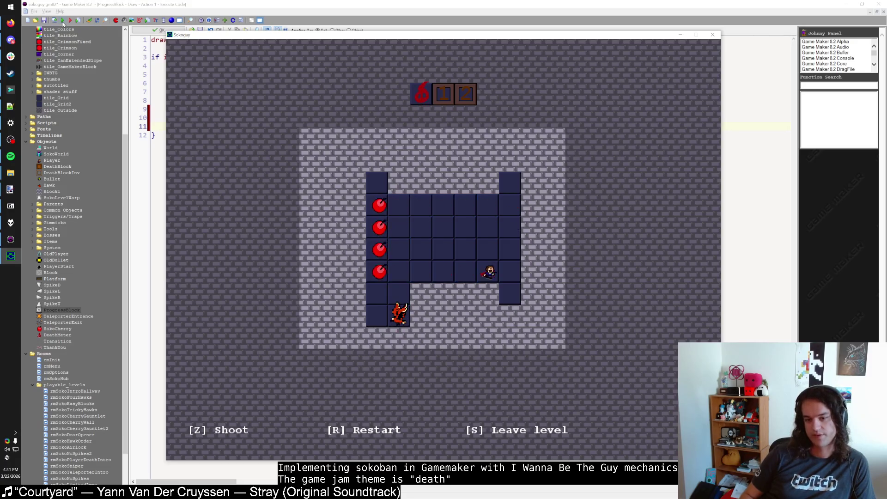
key(Right)
key(Down)
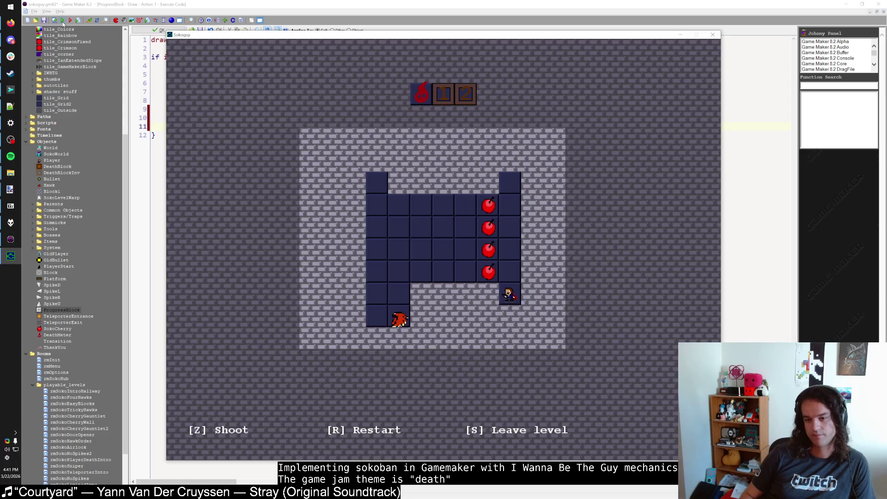
key(Up)
key(Left)
key(Left)
key(Left)
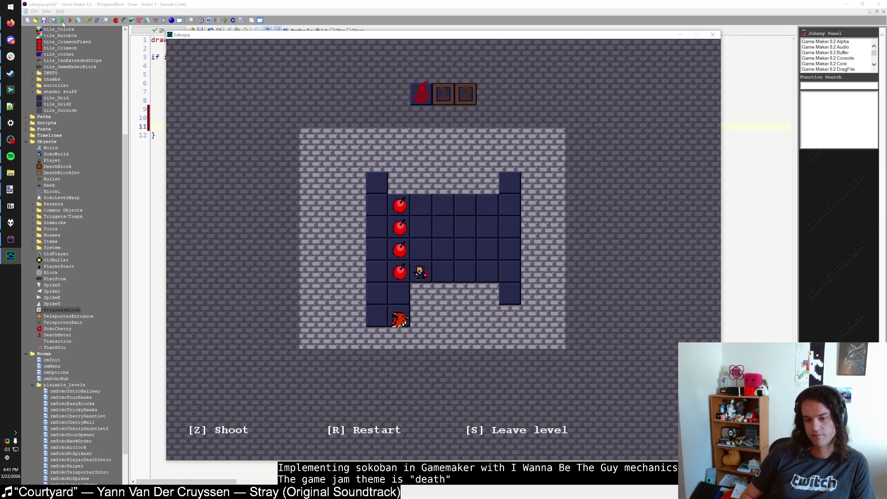
key(Left)
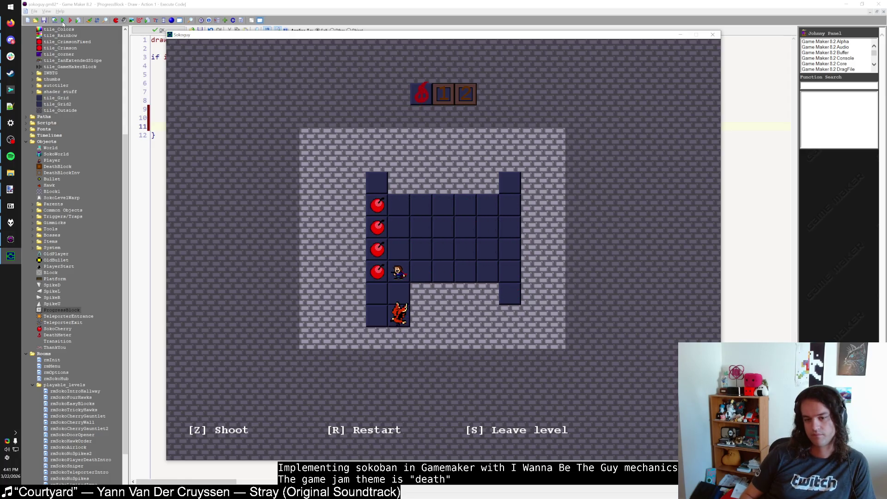
key(Down)
Walk to the top-left tile, down into the hawk, then up and right into a cherry.
key(Left)
key(Up)
key(Up)
key(Up)
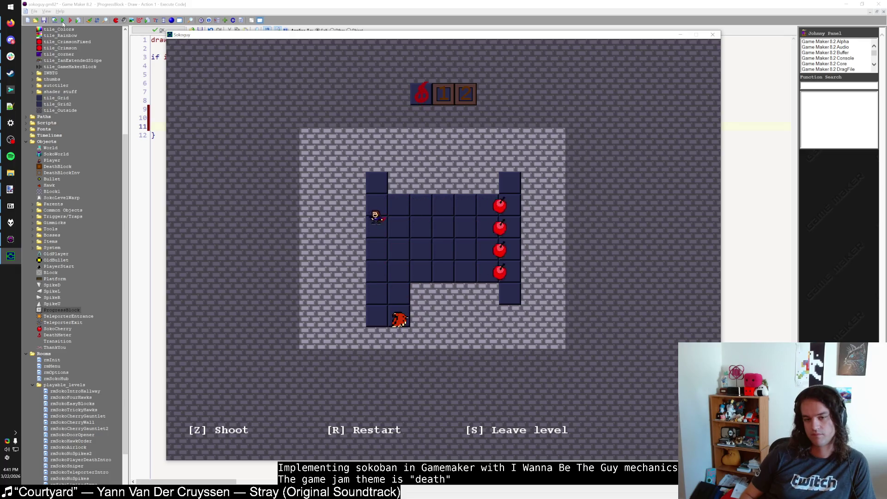
key(Down)
key(Down)
key(Down)
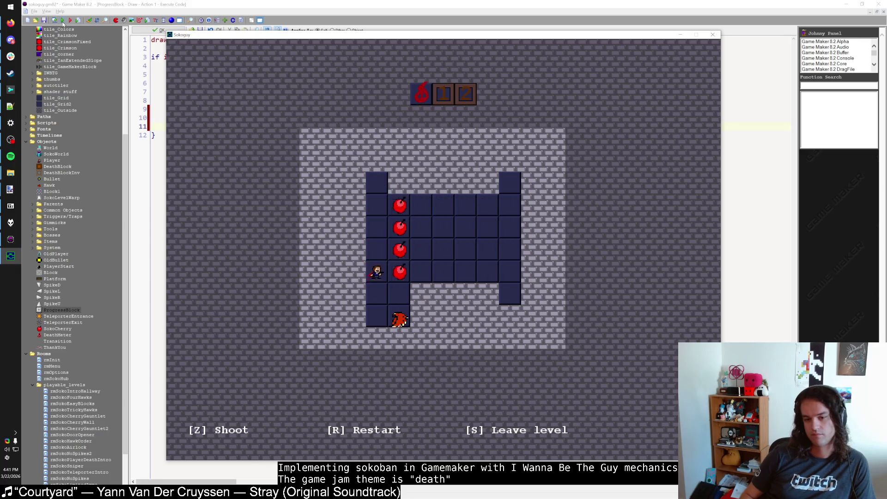
key(Up)
key(Up)
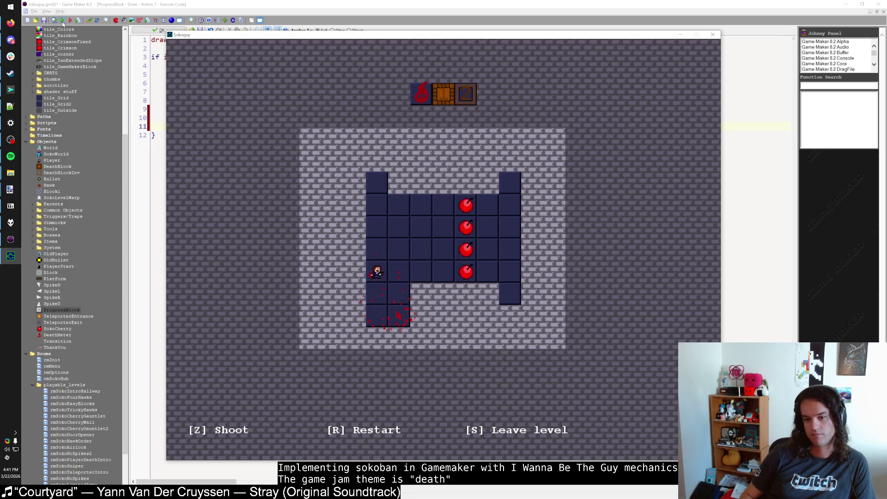
key(Right)
key(Right)
key(Right)
key(Right)
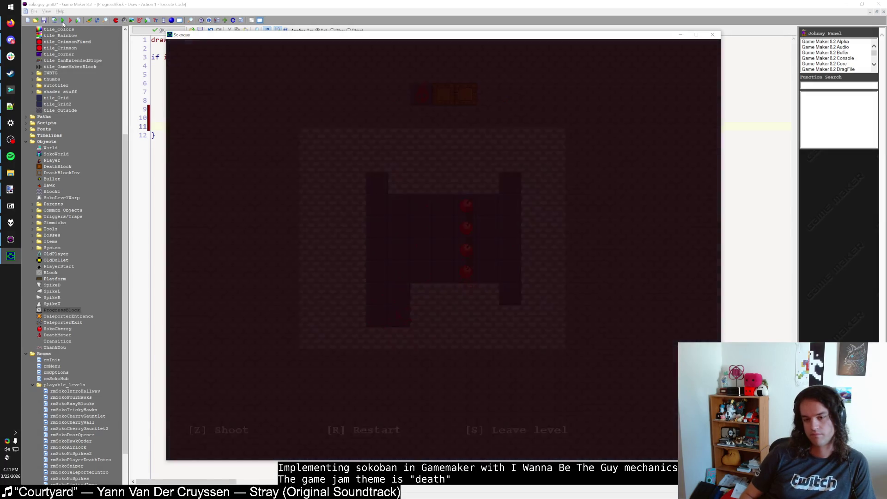
Walk from the hub into the first hawk level and shoot the first hawk.
key(Up)
key(Right)
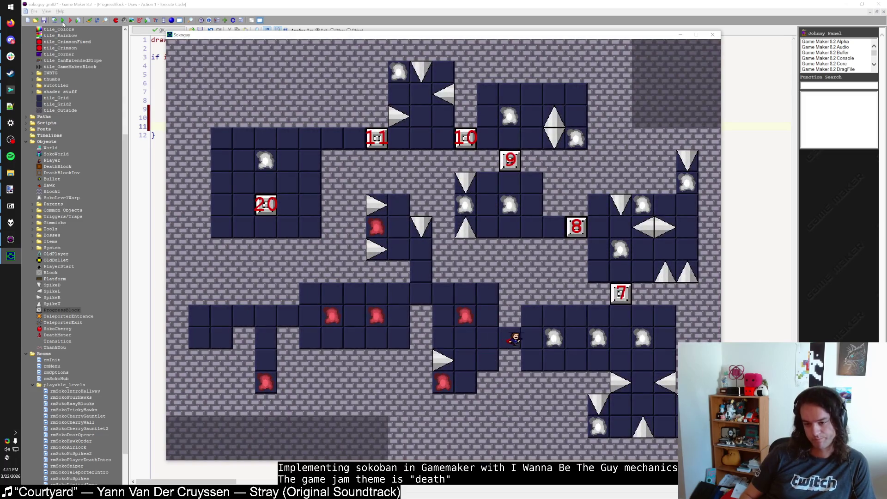
key(Right)
key(Right)
key(Up)
key(Right)
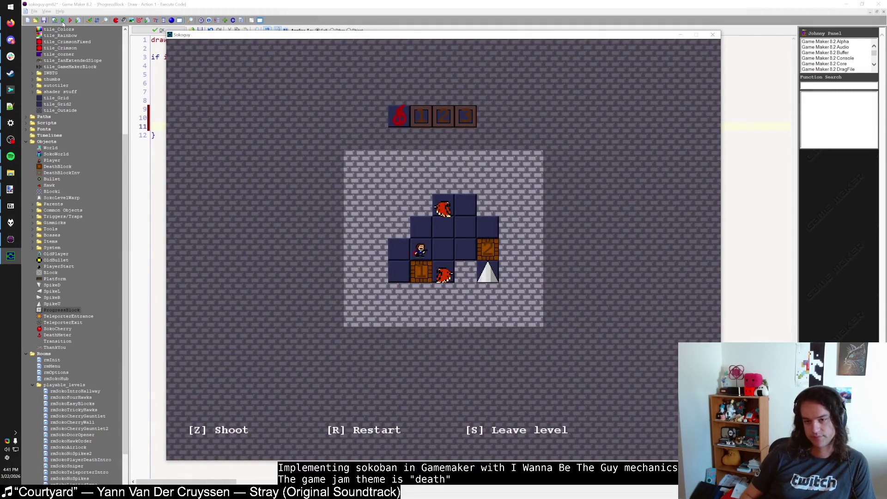
key(Right)
key(Right)
key(Up)
Shoot the red creature at the bottom-left, then walk into the spike to finish.
key(Right)
key(Left)
key(Up)
key(z)
key(Down)
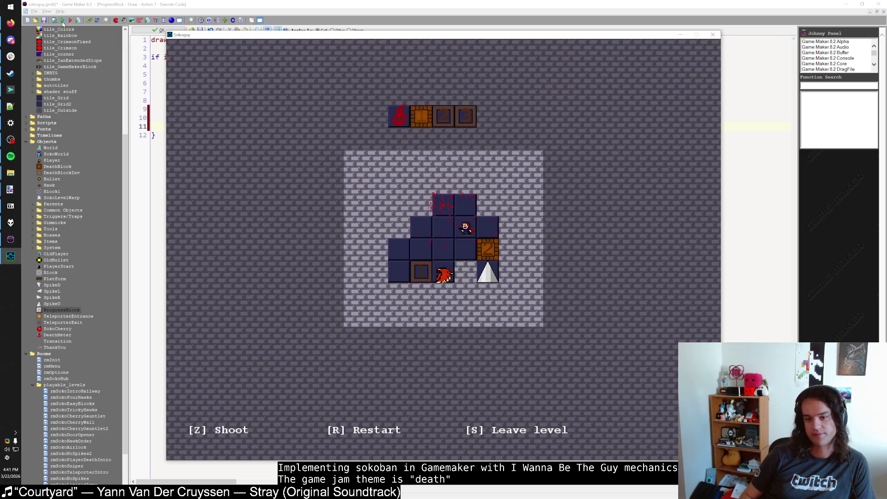
key(Down)
key(Left)
key(Left)
key(Left)
key(Down)
key(Right)
key(z)
key(Up)
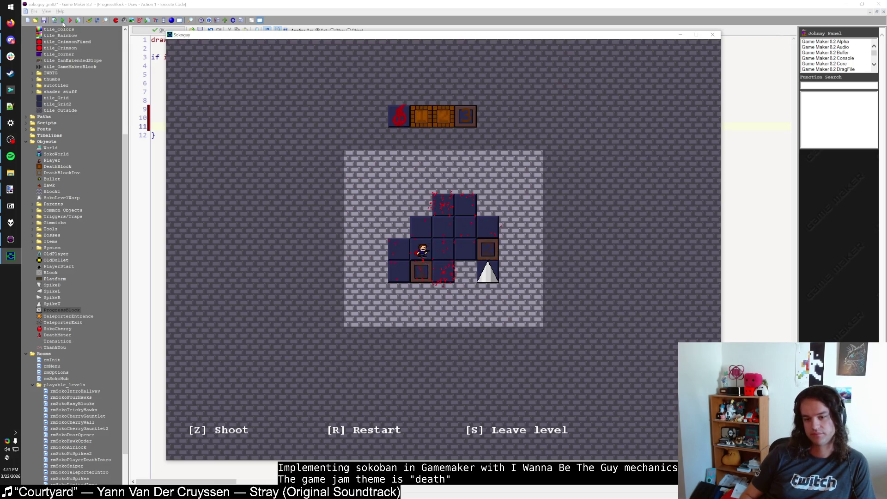
key(Down)
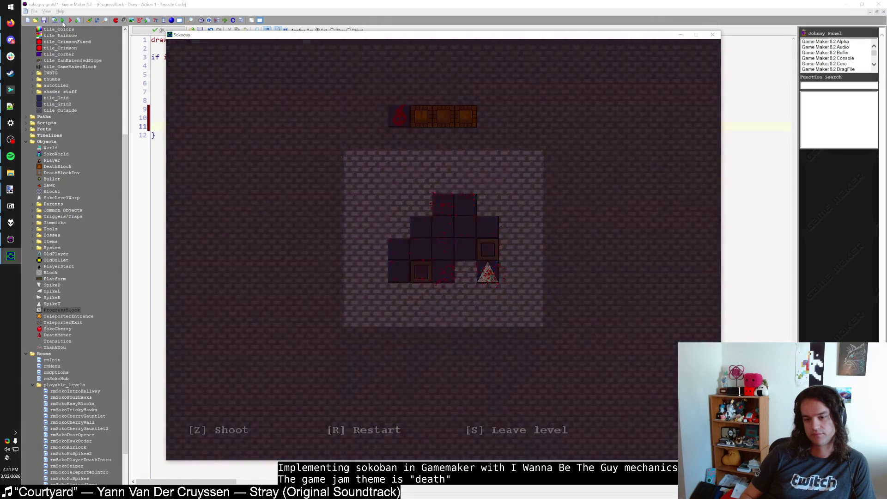
Enter the second level, shoot all three hawks and walk into the right spike.
key(Right)
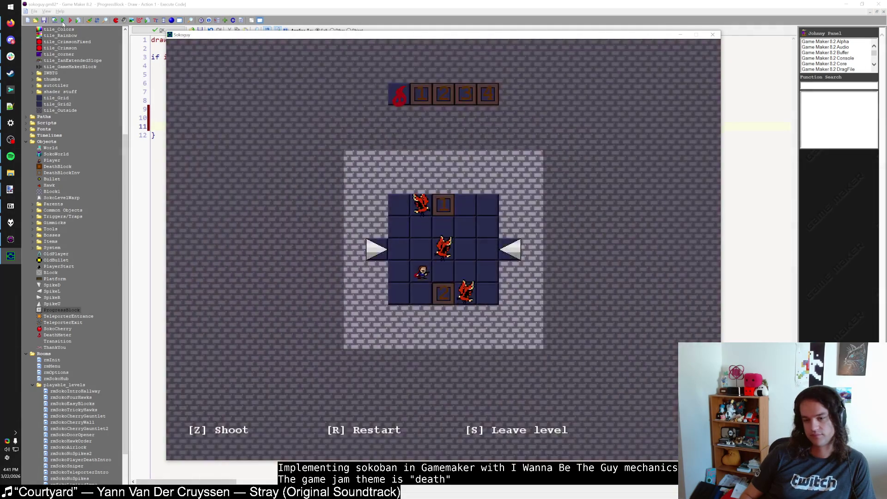
key(Up)
key(Right)
key(Right)
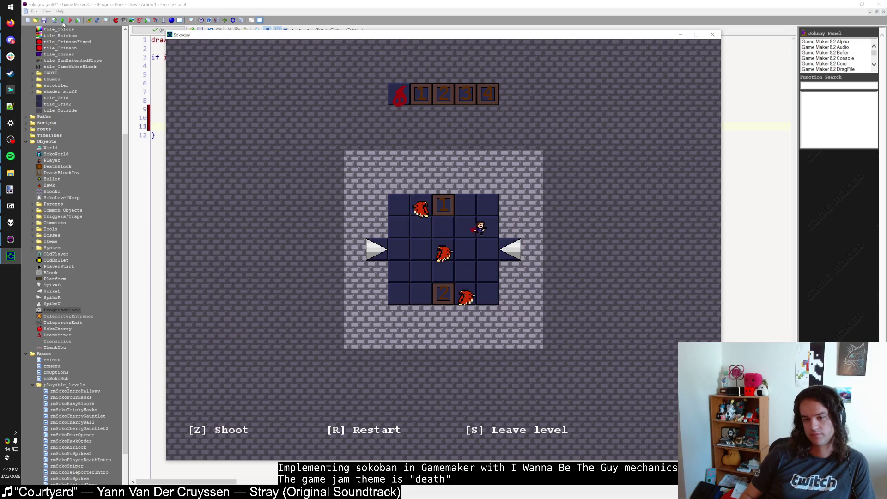
key(z)
key(Down)
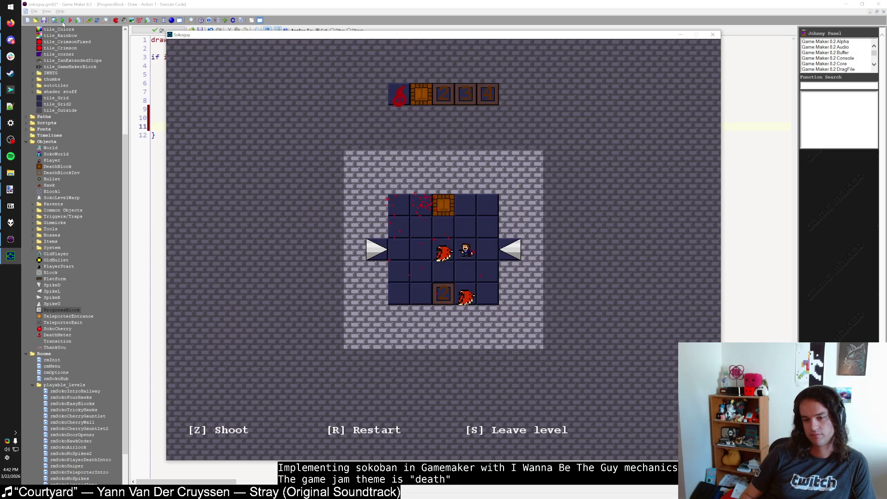
key(Down)
key(Left)
key(Left)
key(Left)
key(Down)
key(Right)
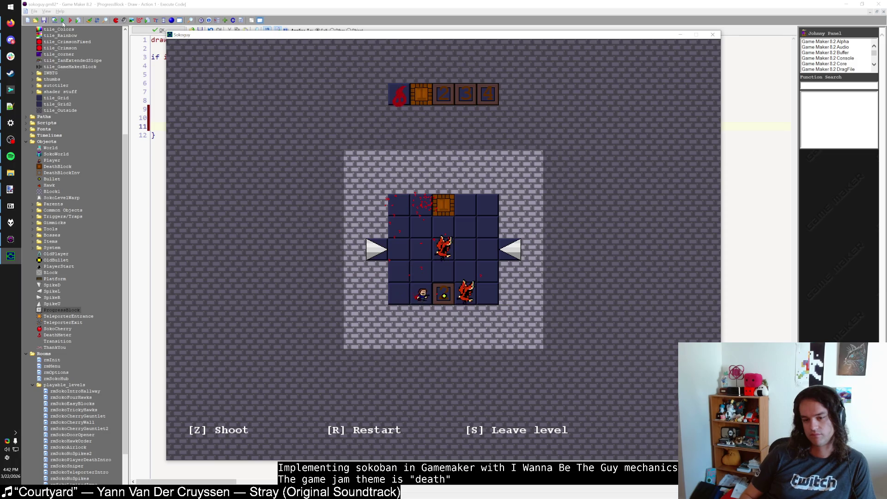
key(z)
key(Up)
key(Up)
key(z)
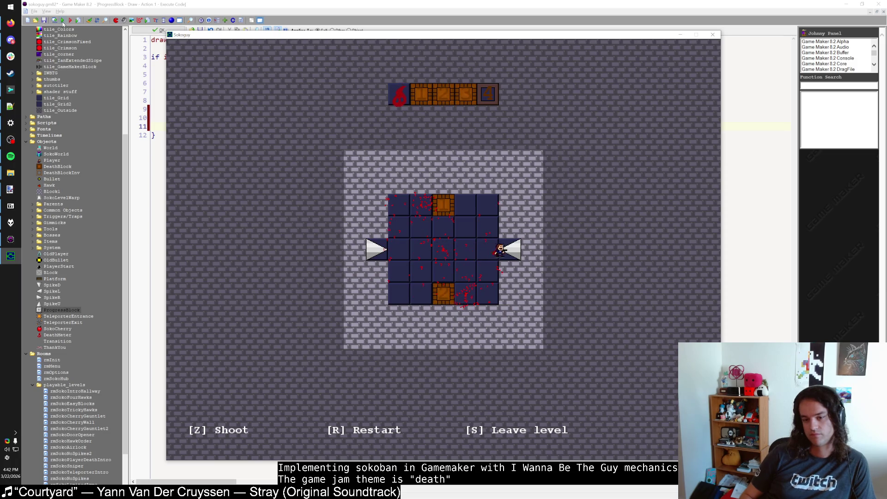
key(Right)
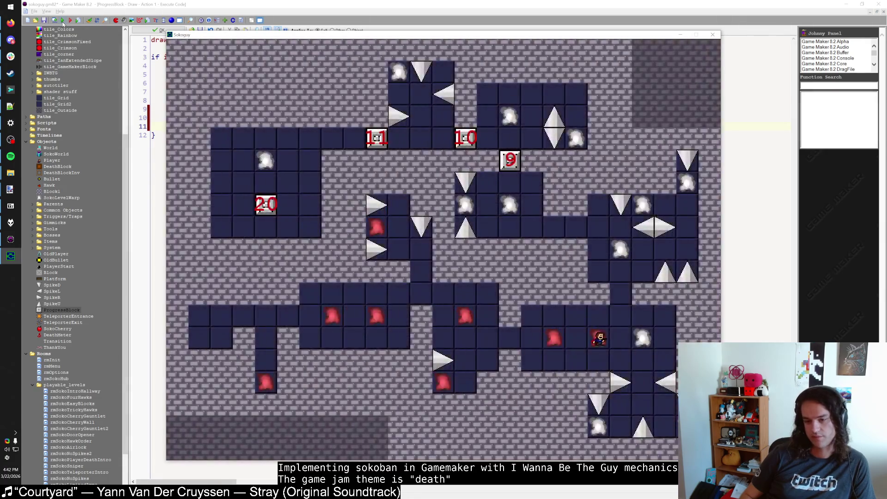
Enter the spiked third level, restart once, kill both hawks and die on the spikes.
key(Right)
key(Right)
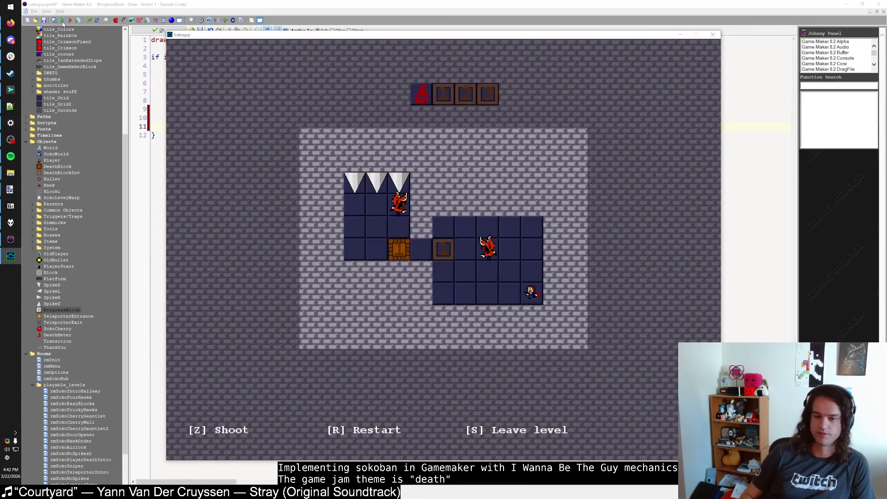
key(Up)
key(Left)
key(Left)
key(Left)
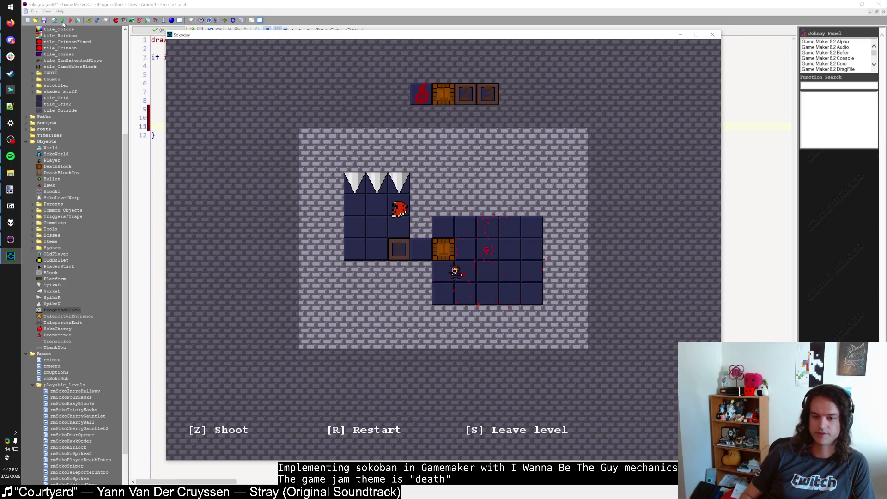
key(Left)
key(Up)
key(r)
key(Up)
key(Up)
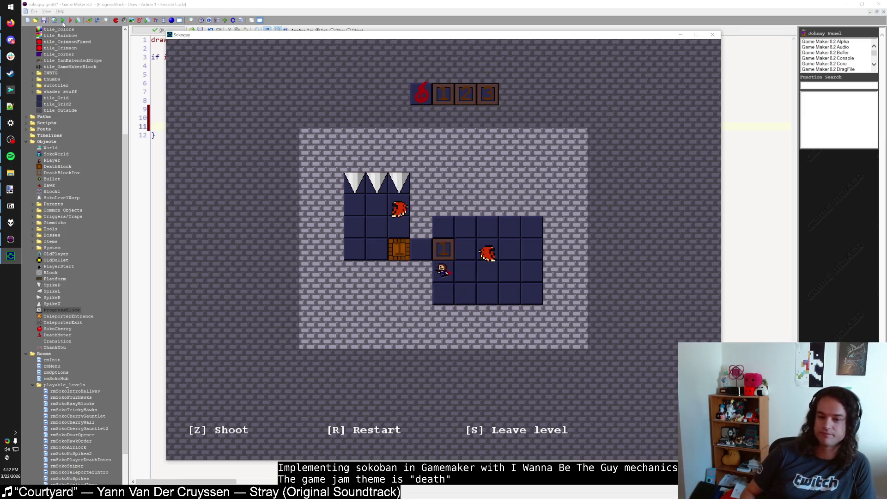
key(Left)
key(Left)
key(Left)
key(Left)
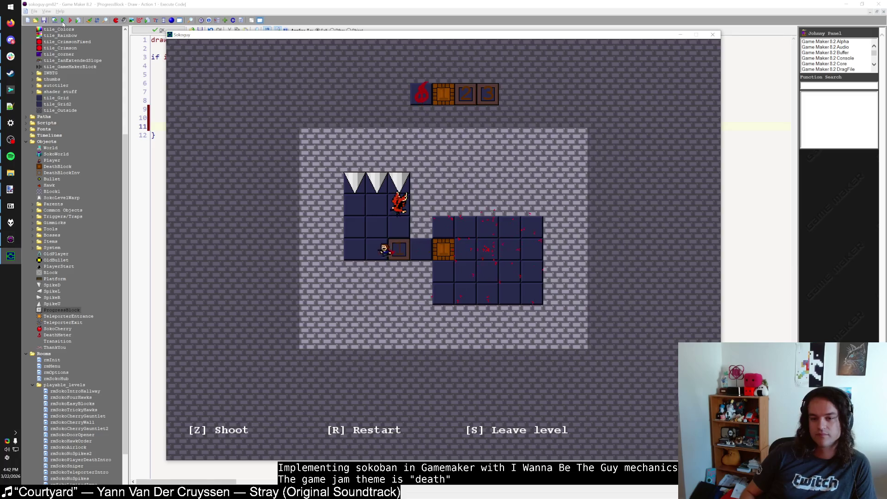
key(Left)
key(Up)
key(Up)
key(Right)
key(Right)
key(Down)
key(Down)
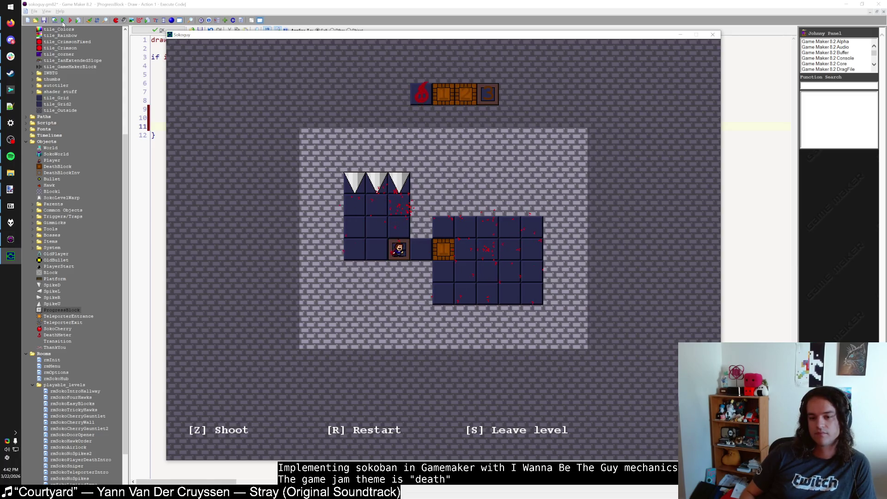
key(Up)
key(Up)
key(Up)
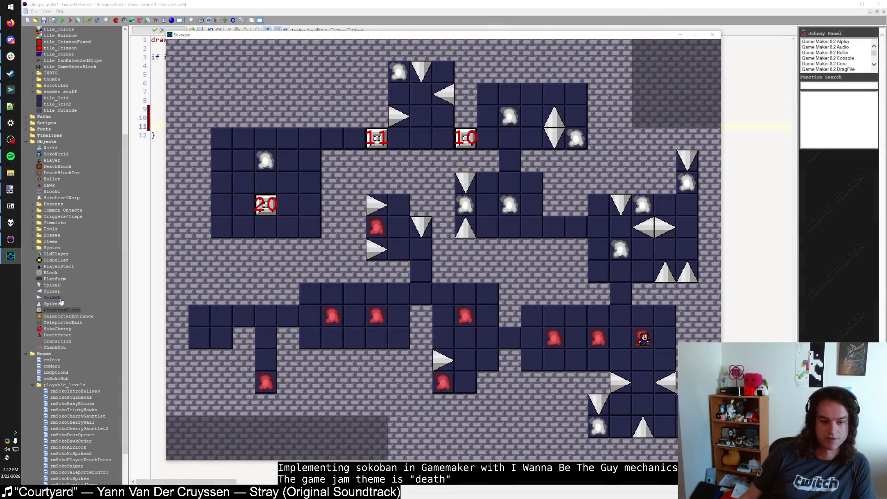
Switch to the rmSokoAirlock room editor; place and then remove a ThankYou instance.
scroll(69, 350, down, 3)
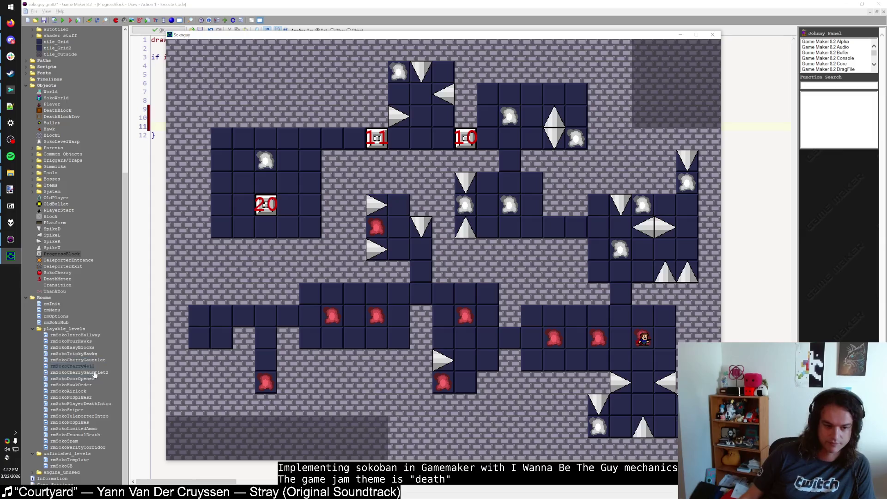
key(alt+Tab)
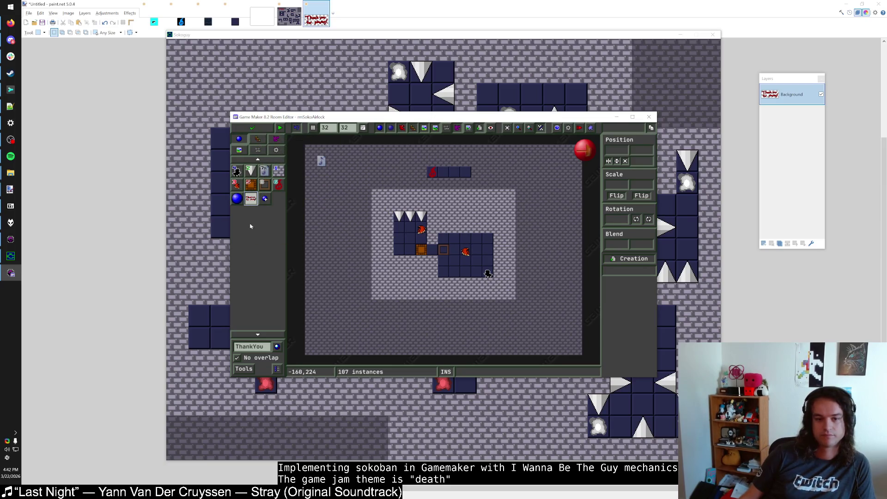
click(256, 346)
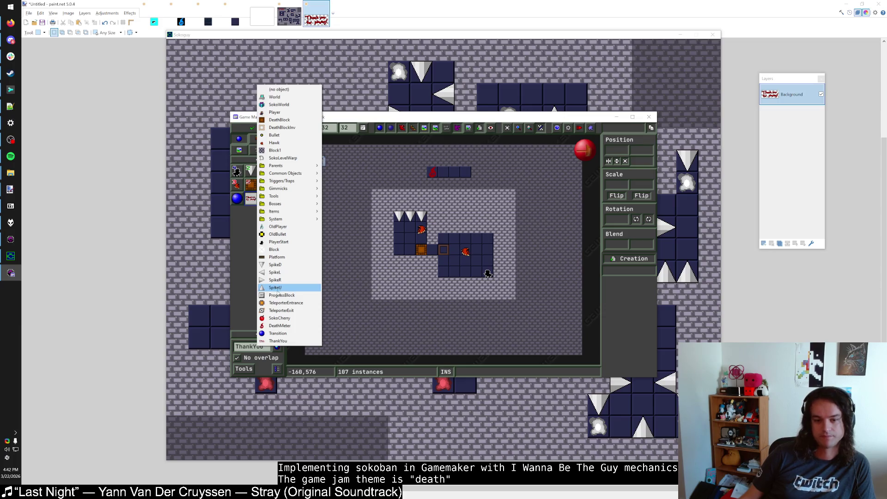
key(Escape)
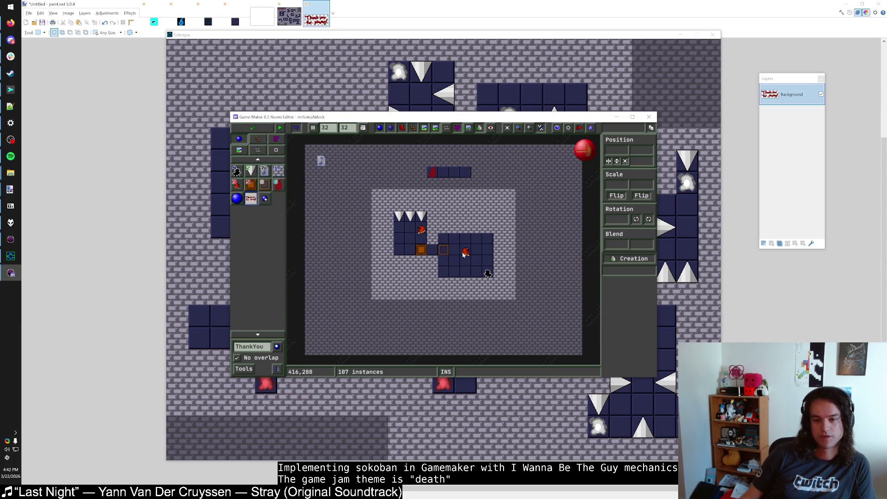
click(493, 267)
right_click(493, 267)
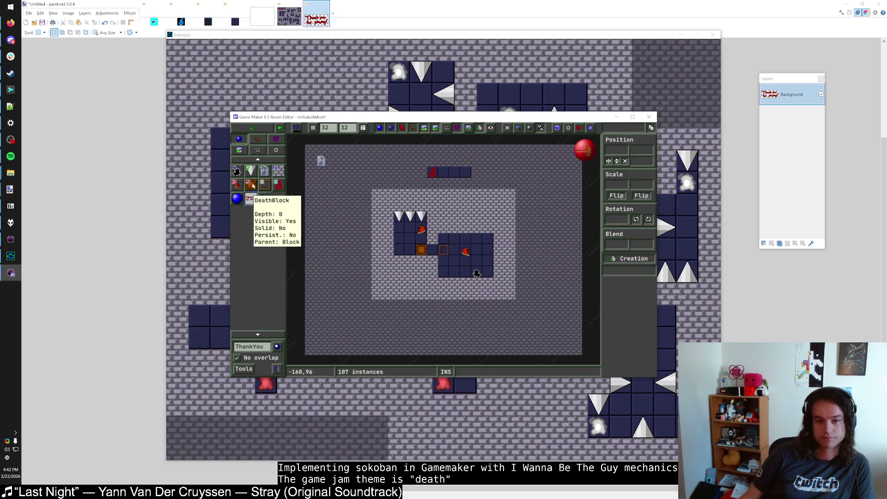
Paint SpikeD along the right chamber's top row and save the room.
click(250, 171)
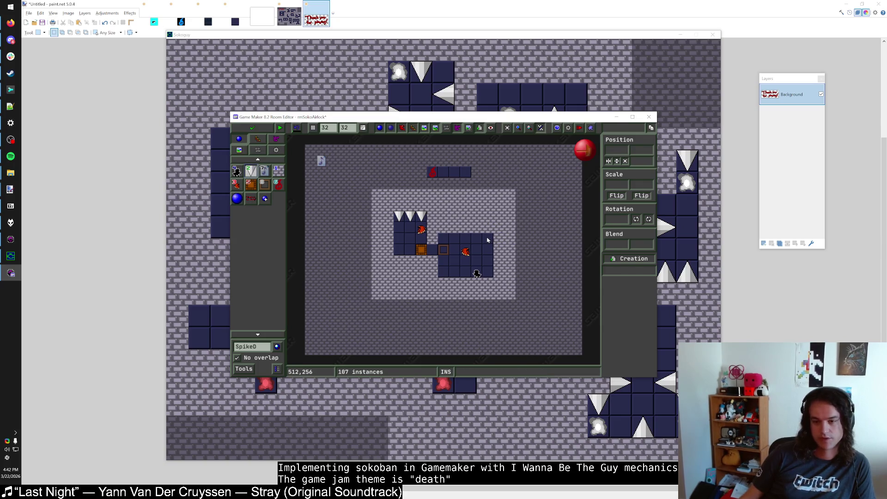
mouse_move(442, 227)
mouse_down()
mouse_move(490, 227)
mouse_move(442, 227)
mouse_up()
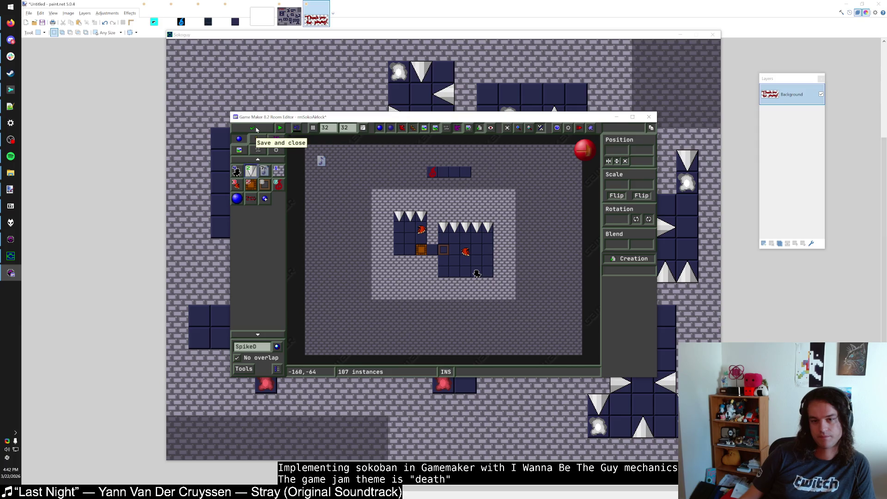
click(253, 128)
Run the game with F5, enter the next level and shoot the right-hand hawk.
key(F5)
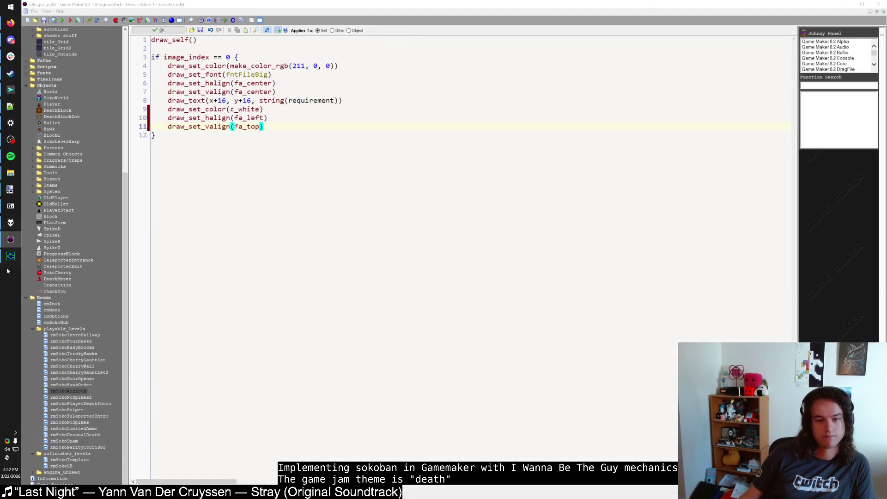
key(Down)
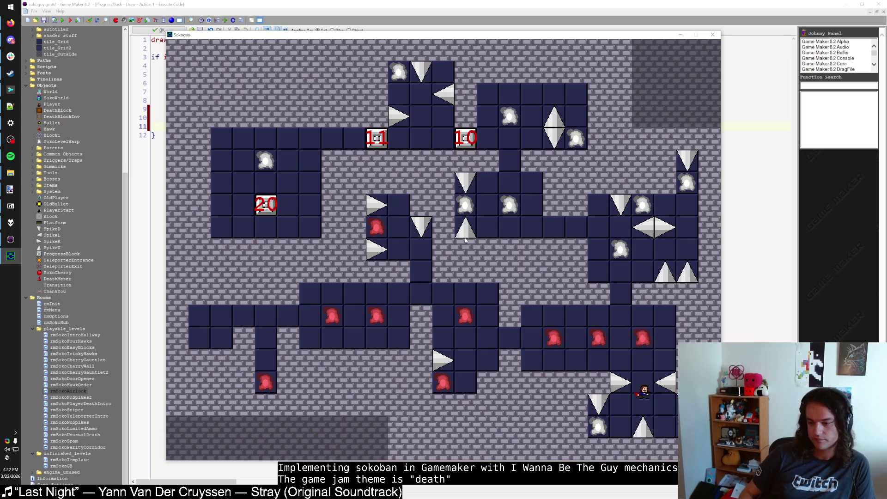
key(Left)
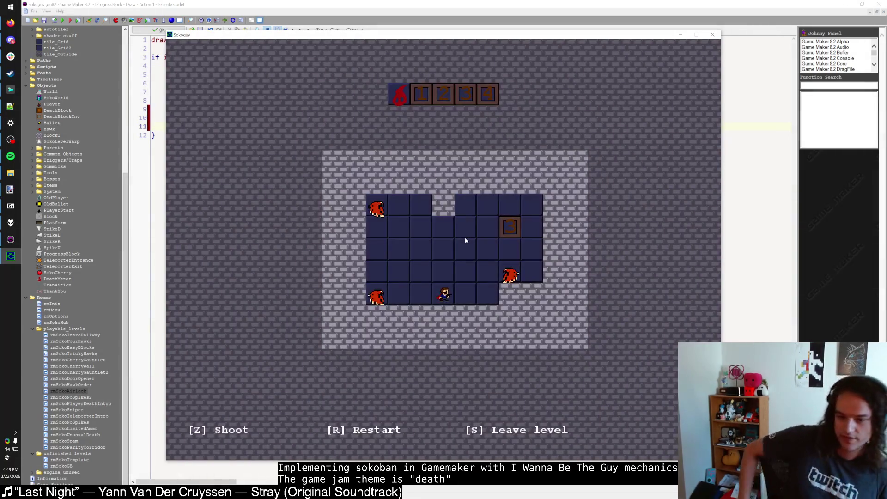
key(Up)
key(z)
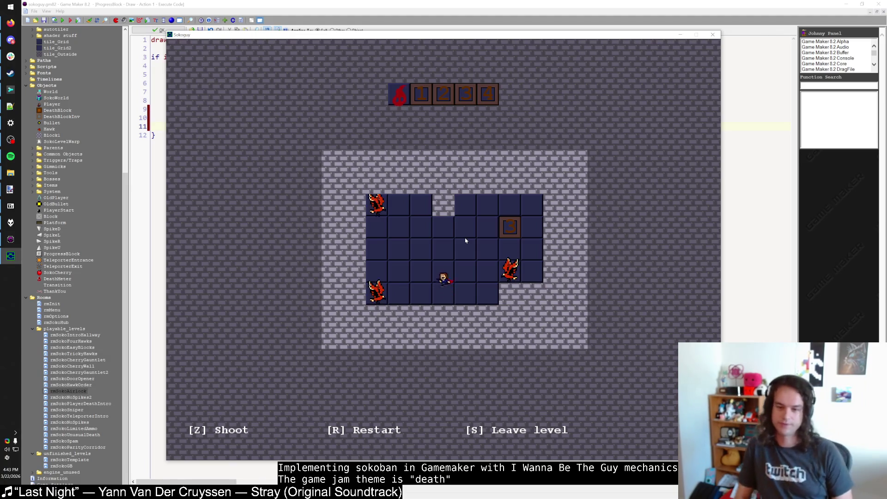
key(Left)
key(Up)
Kill the top-left hawk and the last hawk to finish the level.
key(Up)
key(Up)
key(z)
key(Down)
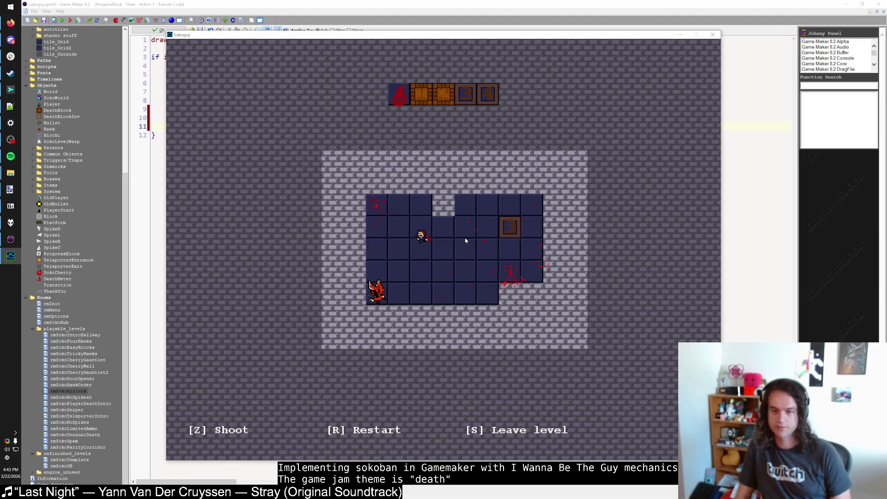
key(Right)
key(Right)
key(Right)
key(Right)
key(Down)
key(Left)
key(z)
key(Up)
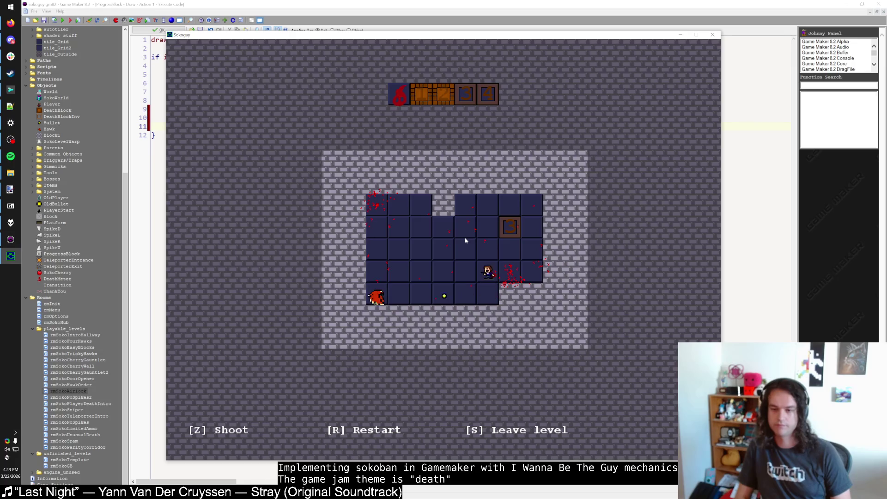
key(Right)
key(Up)
key(Up)
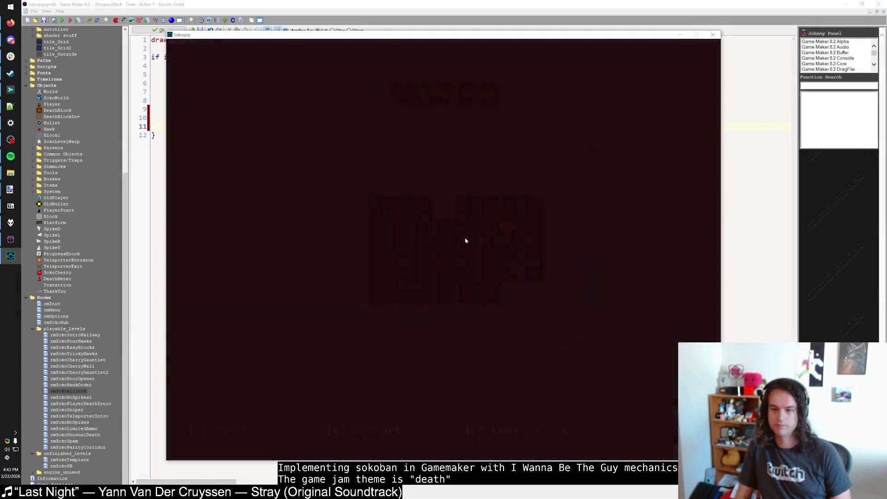
key(Right)
key(Up)
Warp into the cherry level, push the cherries into the top row and shoot a hawk.
key(Right)
key(Right)
key(Down)
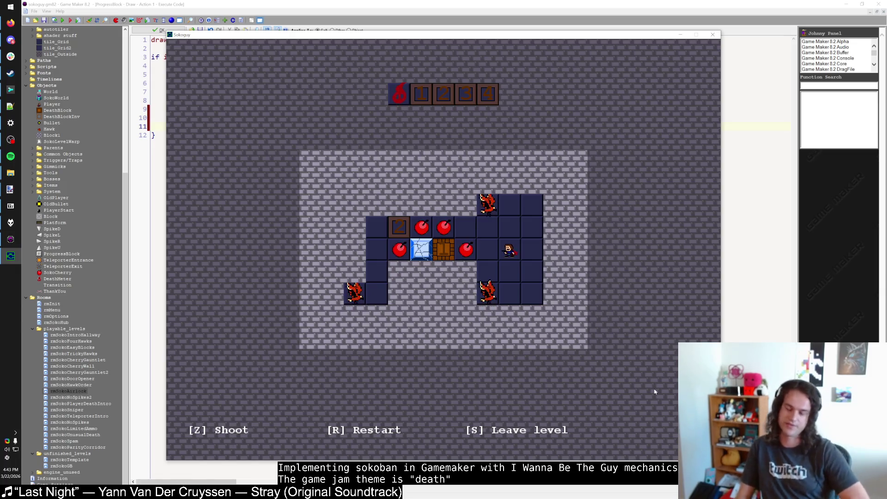
key(Up)
key(Up)
key(Right)
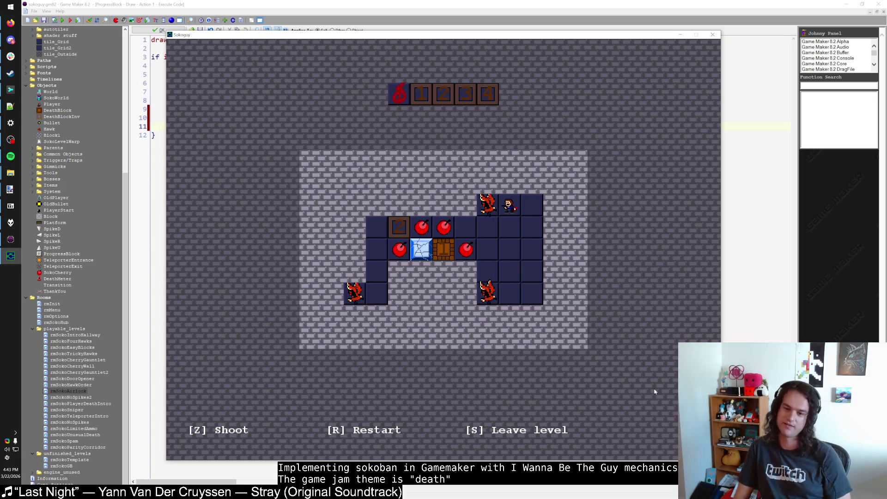
key(Down)
key(z)
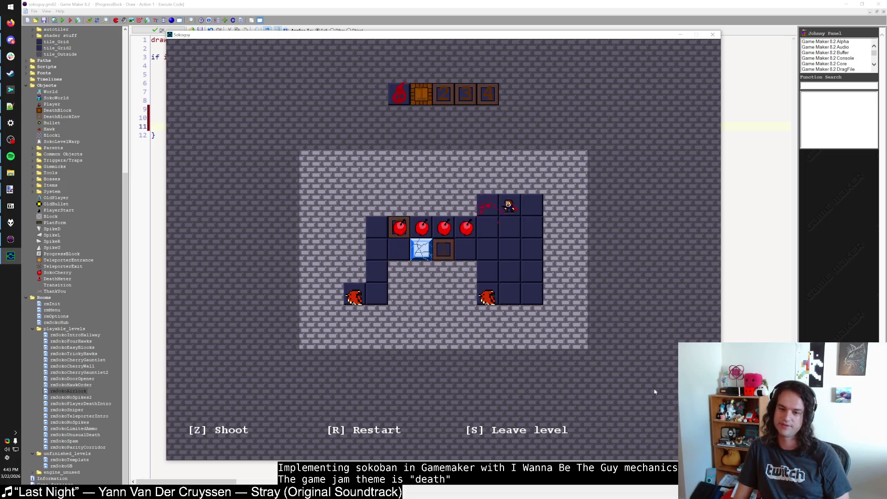
Restart the cherry level several times, trying different hawk shots.
key(r)
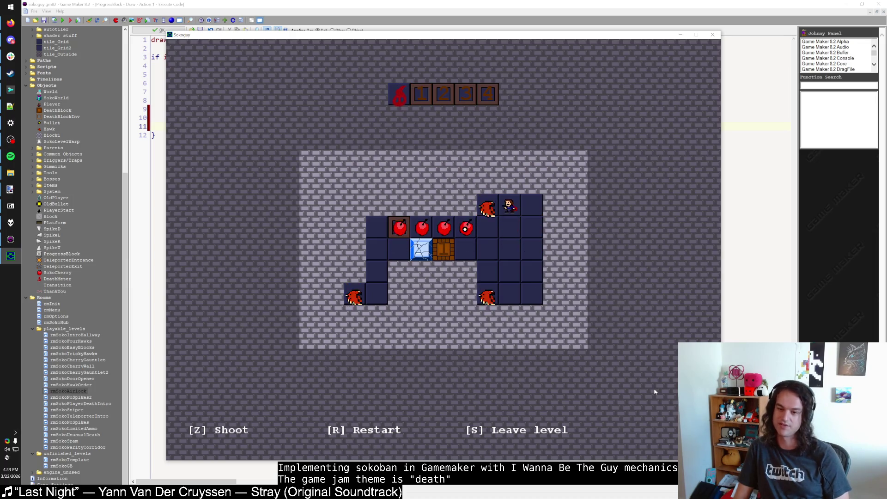
key(z)
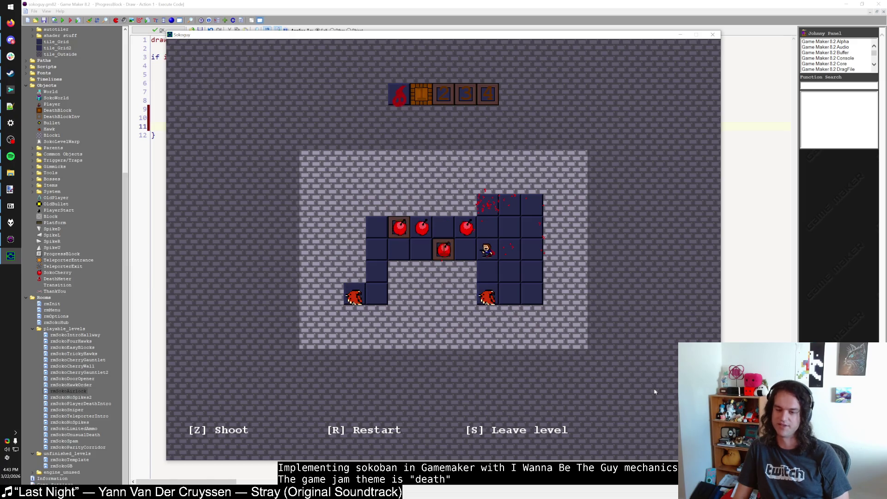
key(r)
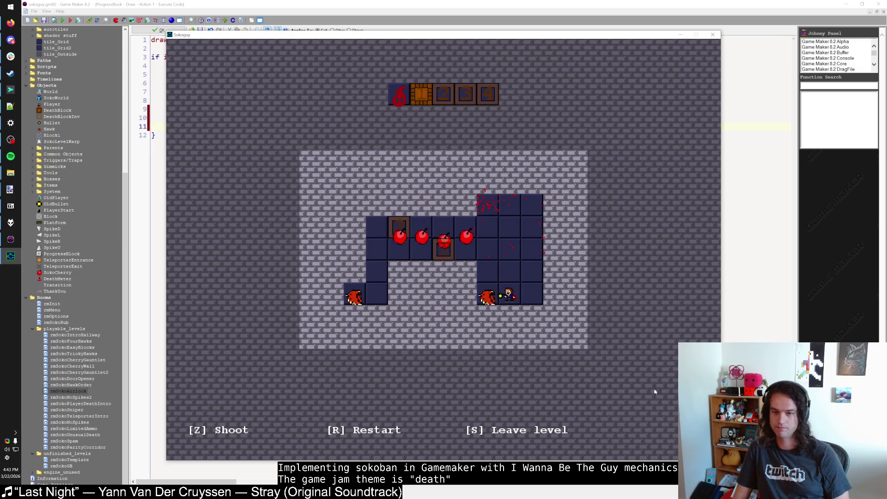
key(z)
key(Up)
key(Up)
key(Up)
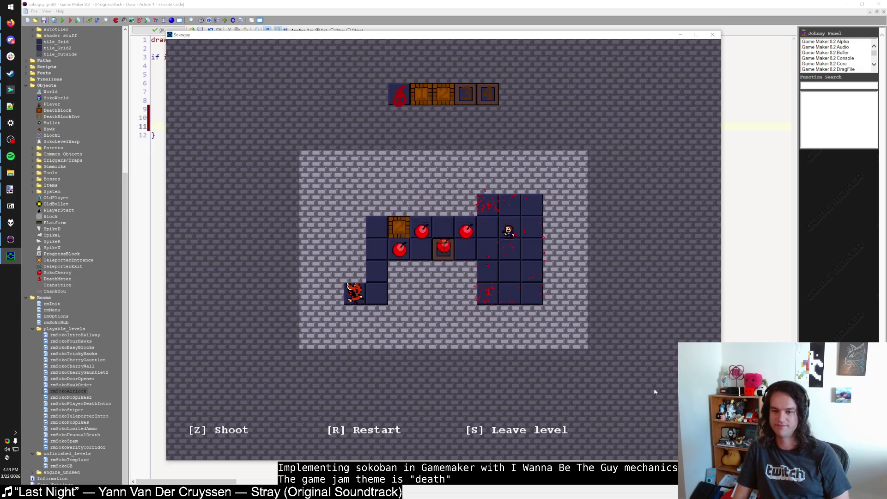
key(r)
key(Up)
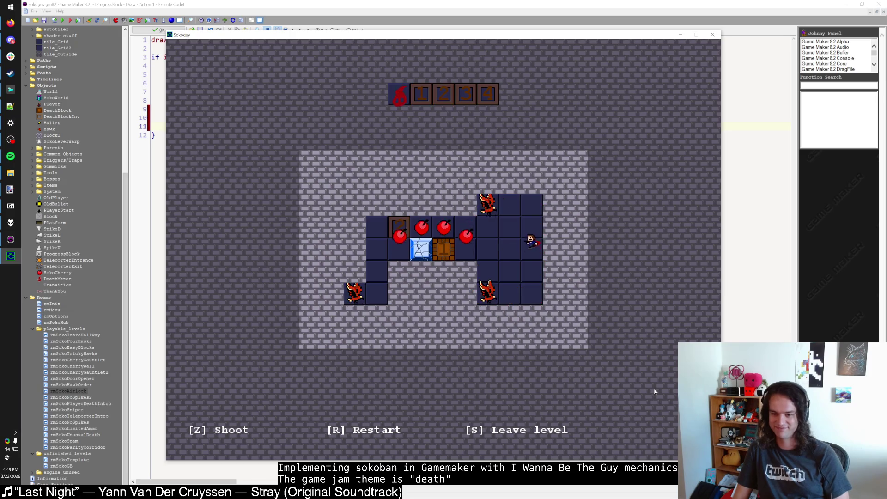
key(Up)
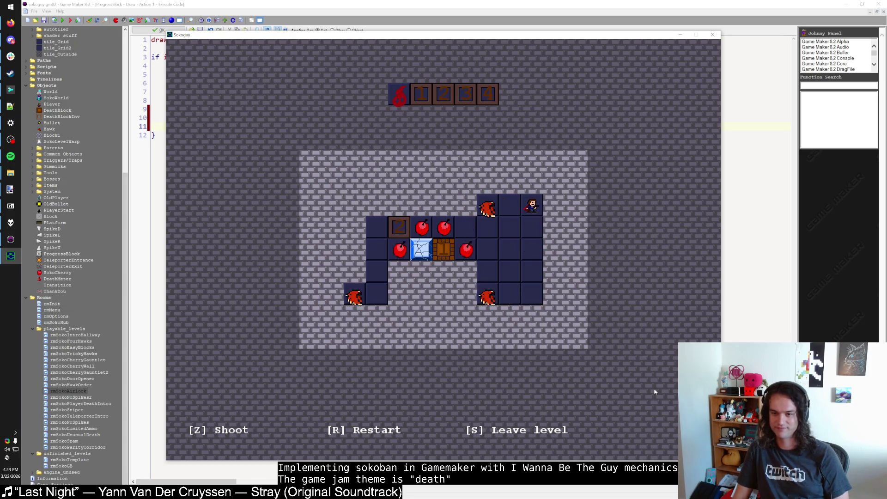
key(z)
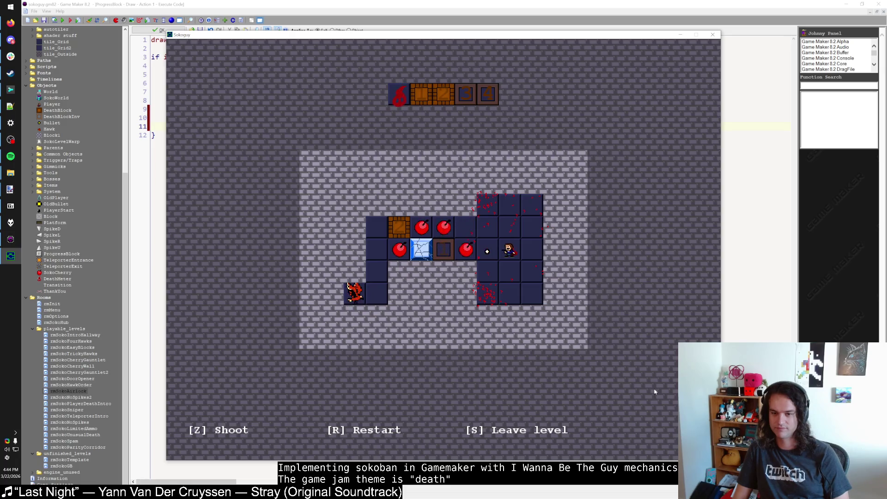
Restart, shoot the top and lower hawks, and clear the rest to complete the level.
key(r)
key(Up)
key(Up)
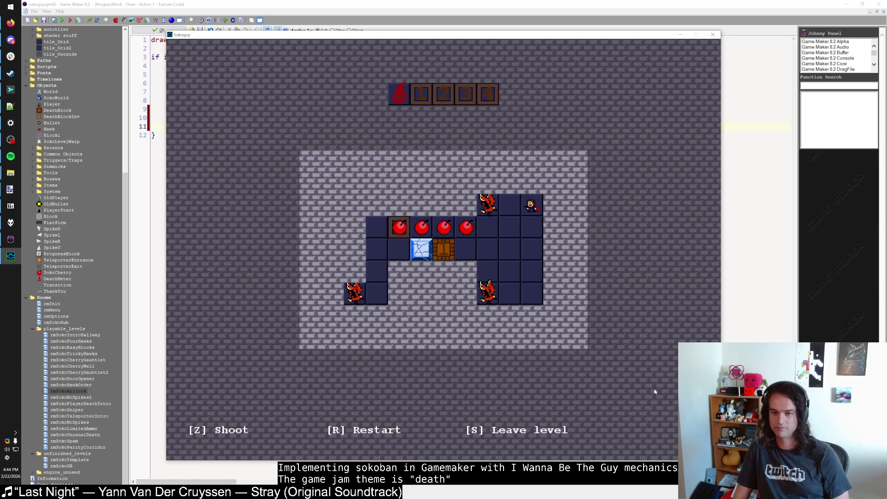
key(z)
key(Left)
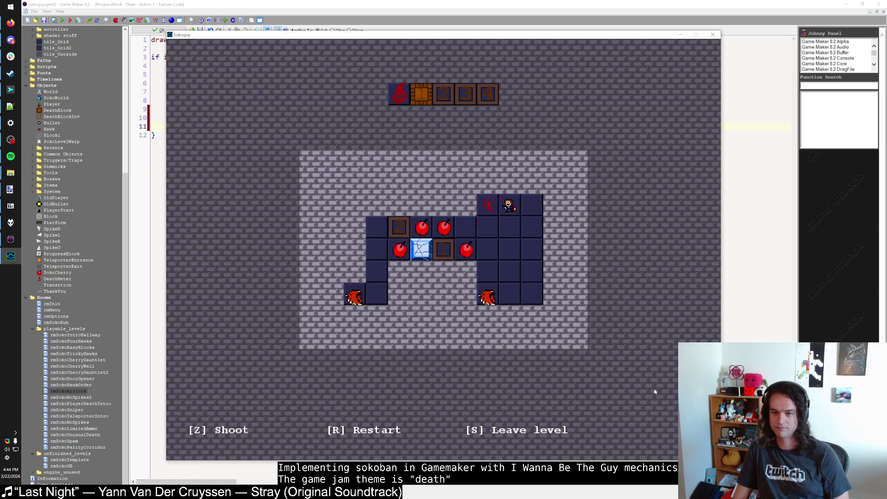
key(Left)
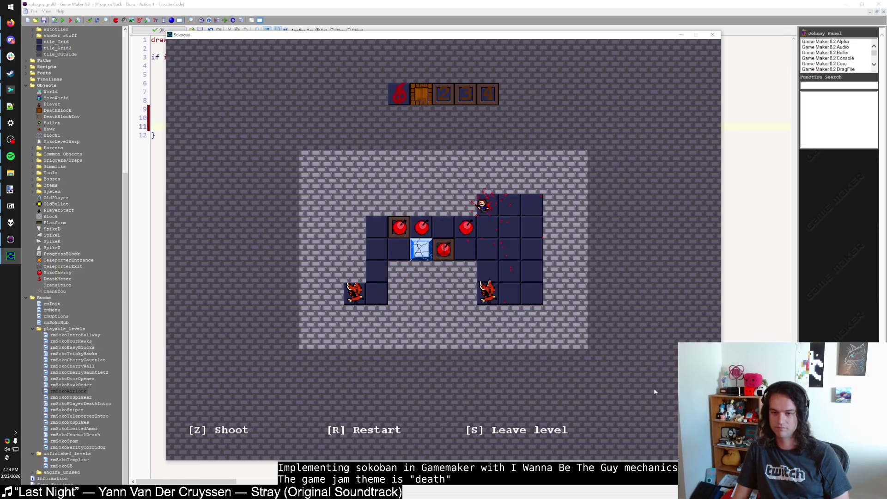
key(Down)
key(Down)
key(Down)
key(Right)
key(Left)
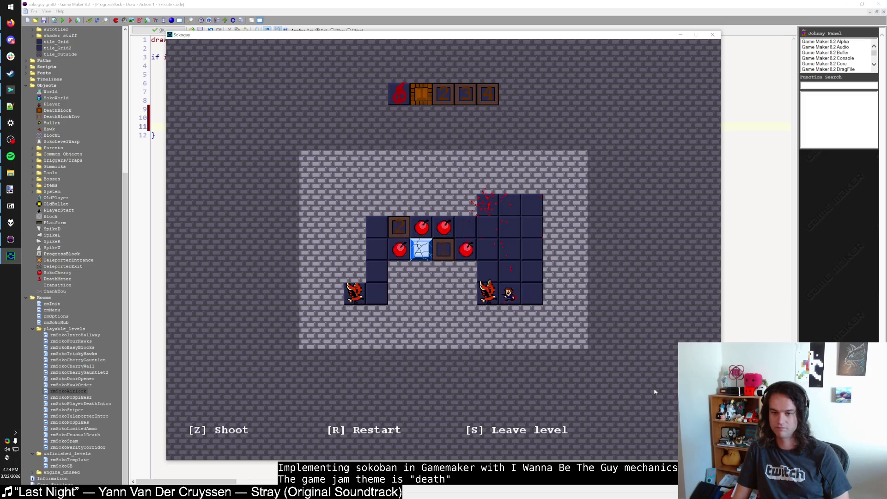
key(z)
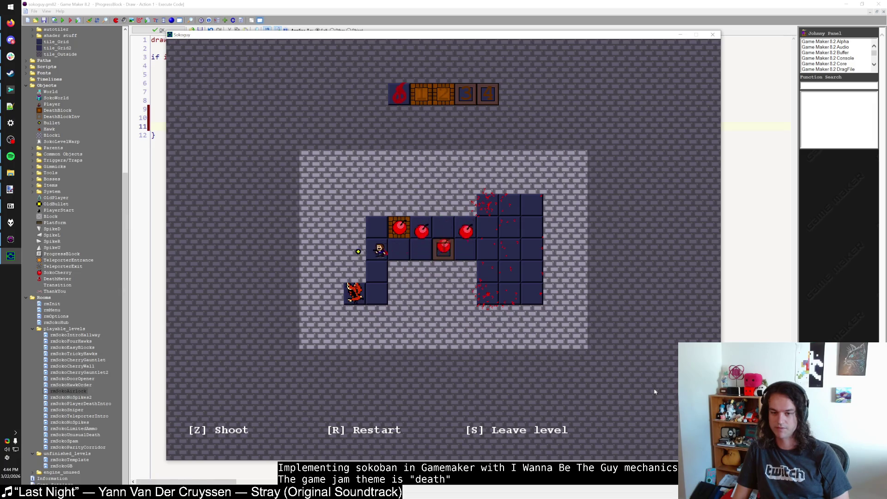
key(Up)
key(Up)
key(Right)
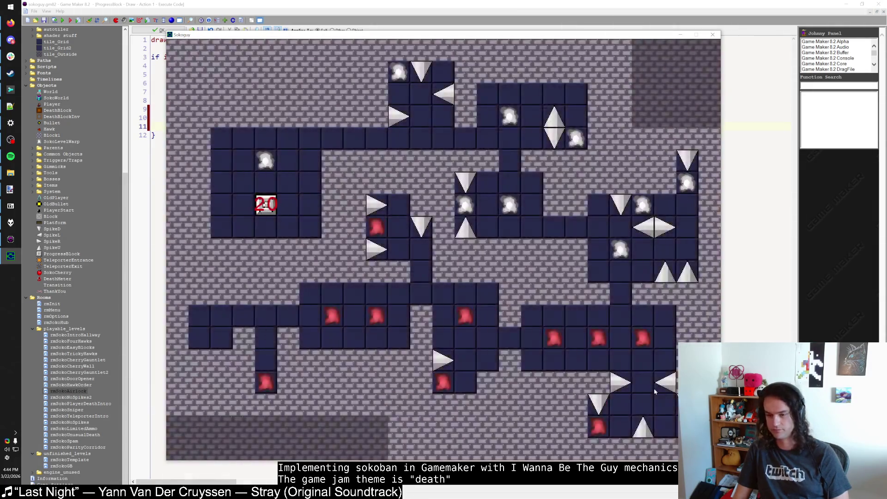
Walk through the hub's spike corridor onto the spike-room level's warp.
key(Up)
key(Left)
key(Down)
key(Left)
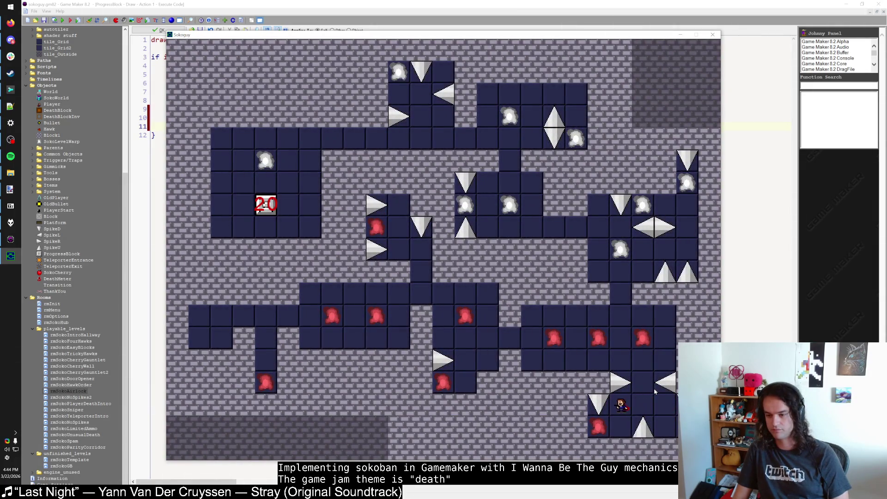
key(Right)
key(Up)
key(Up)
key(Left)
key(Up)
key(Up)
key(Up)
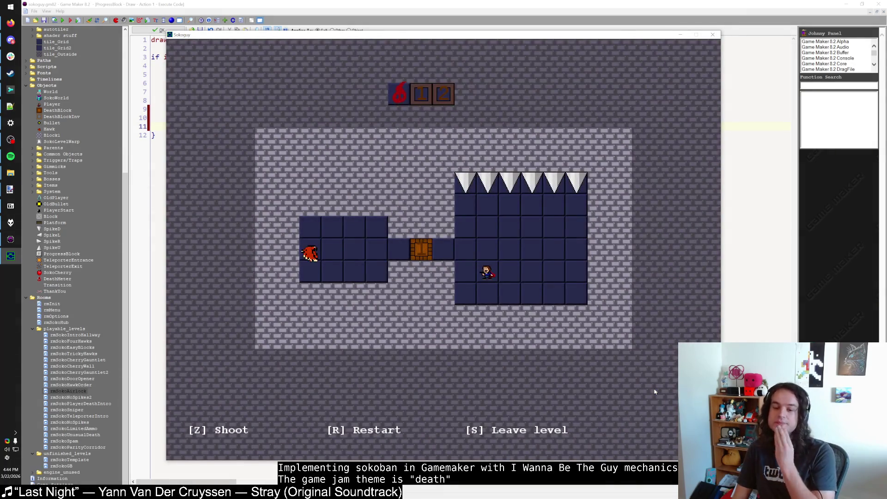
Cross the spike room and shoot the hawk across the corridor.
key(Up)
key(Right)
key(Right)
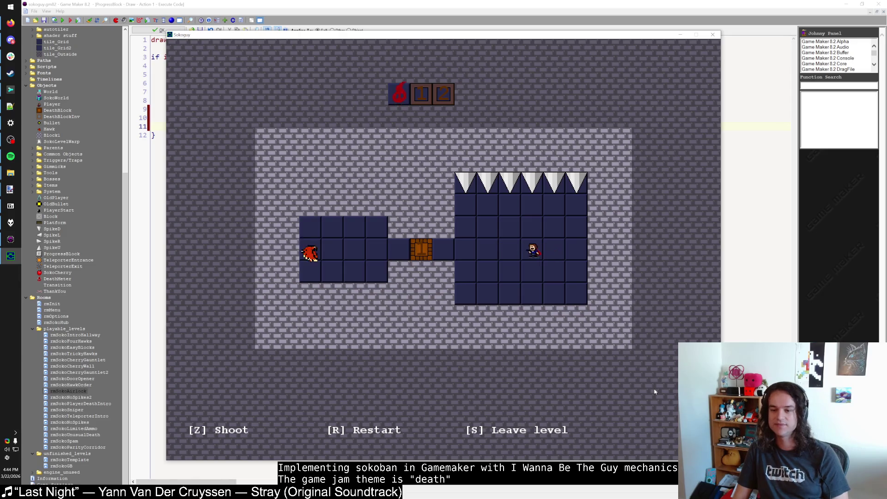
key(Right)
key(z)
key(Up)
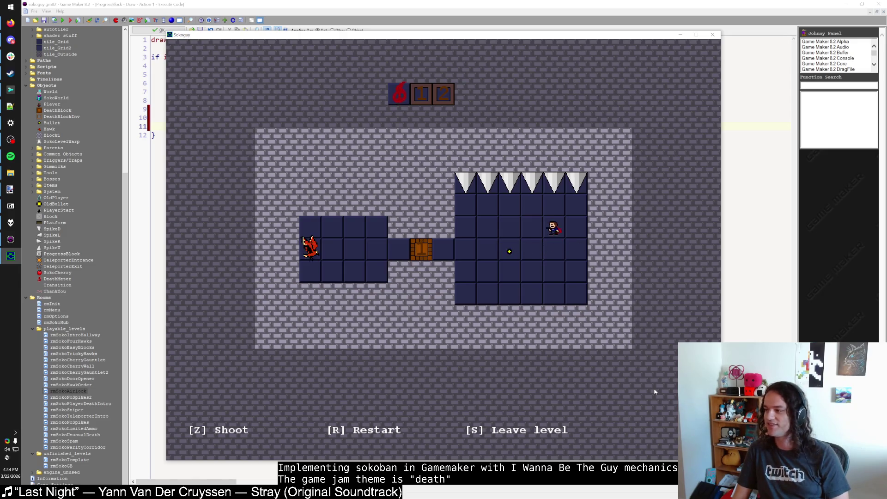
key(Up)
key(Up)
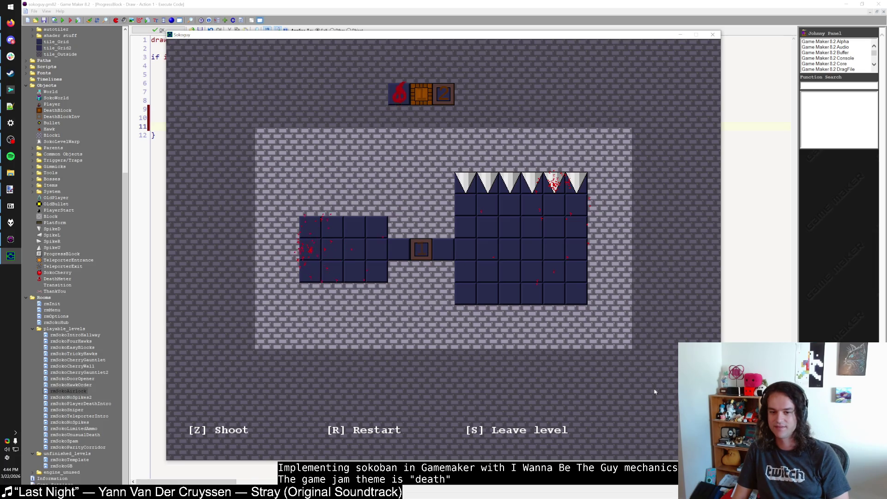
Return to the hub with S and step onto the cherry level warp.
key(s)
key(Right)
key(Right)
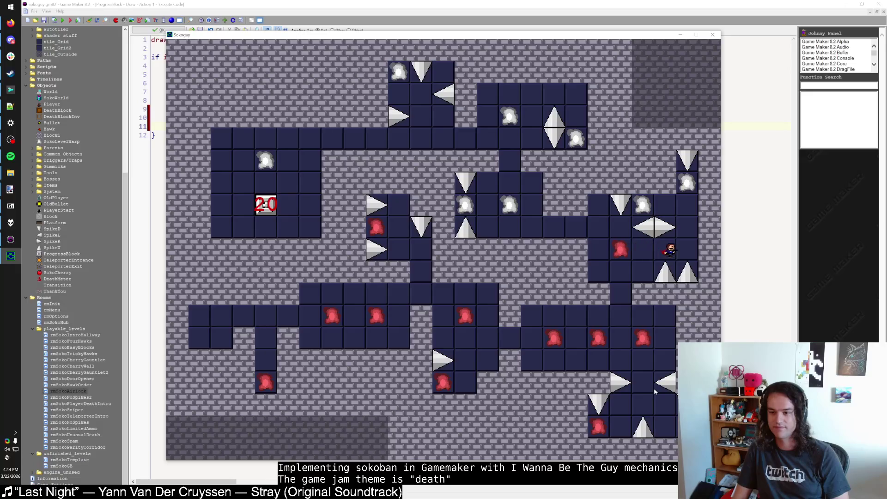
key(Right)
key(Up)
key(Up)
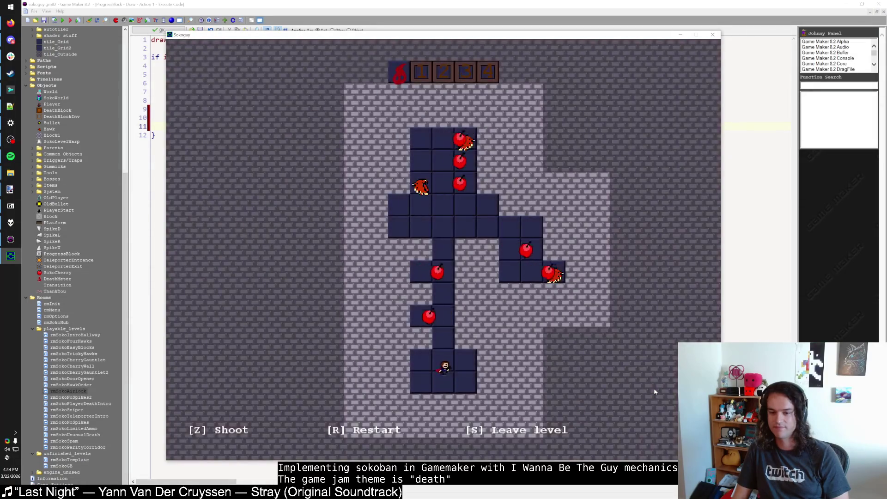
Move up out of the bottom room, shoot right, die, and restart with R.
key(Up)
key(Up)
key(Up)
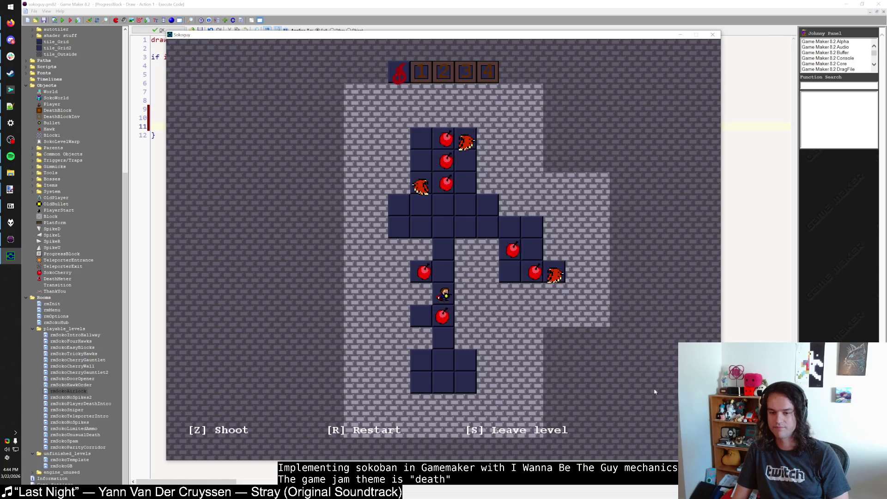
key(Up)
key(Up)
key(Up)
key(Right)
key(Right)
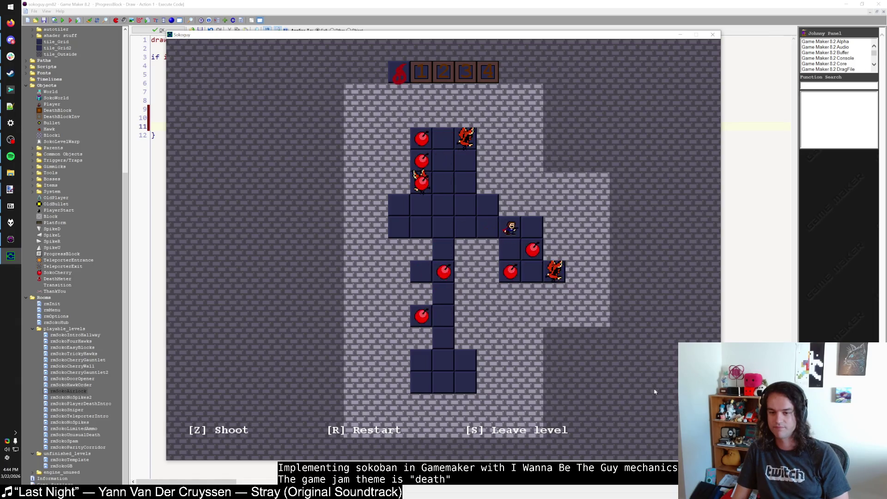
key(z)
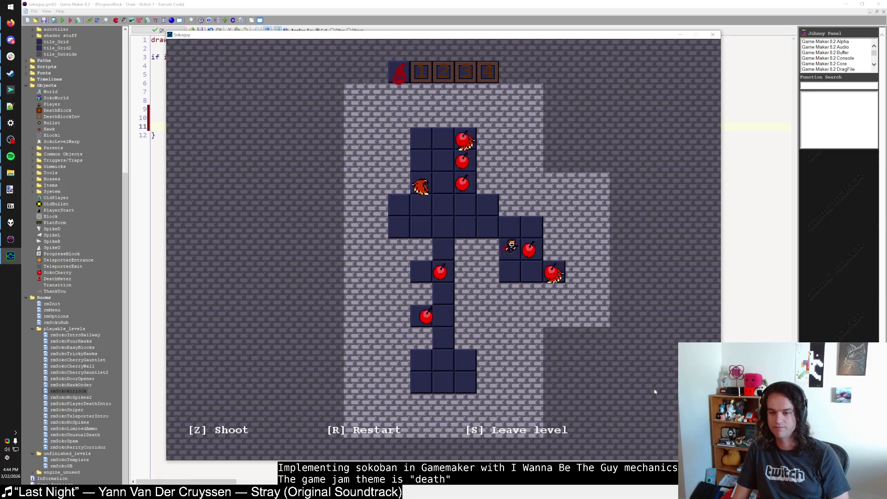
key(Up)
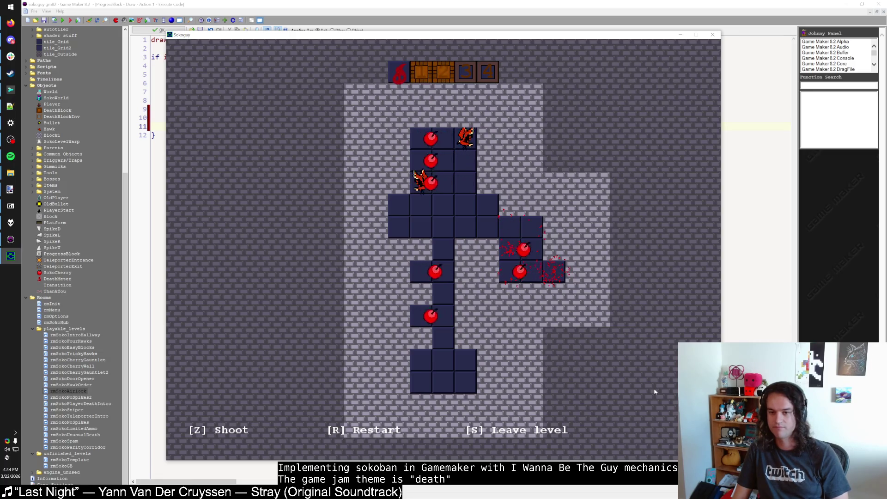
key(r)
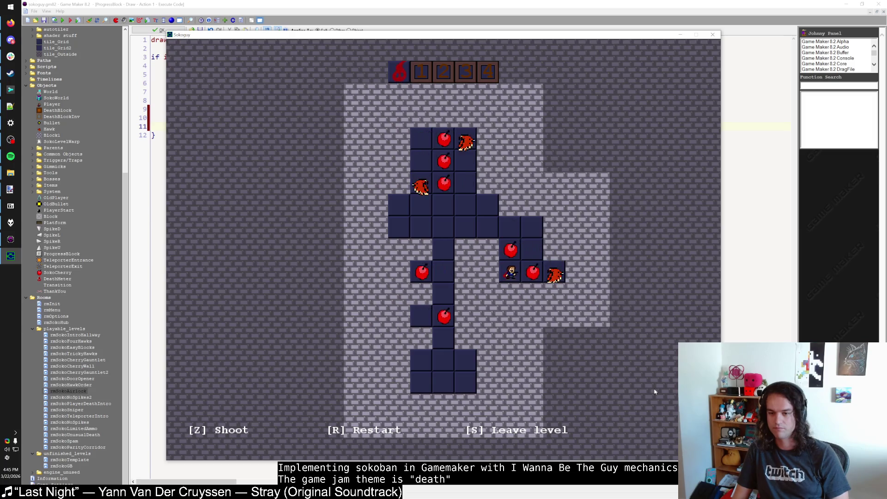
Shoot the remaining hawks, then leave to the hub with S and walk to a warp.
key(Left)
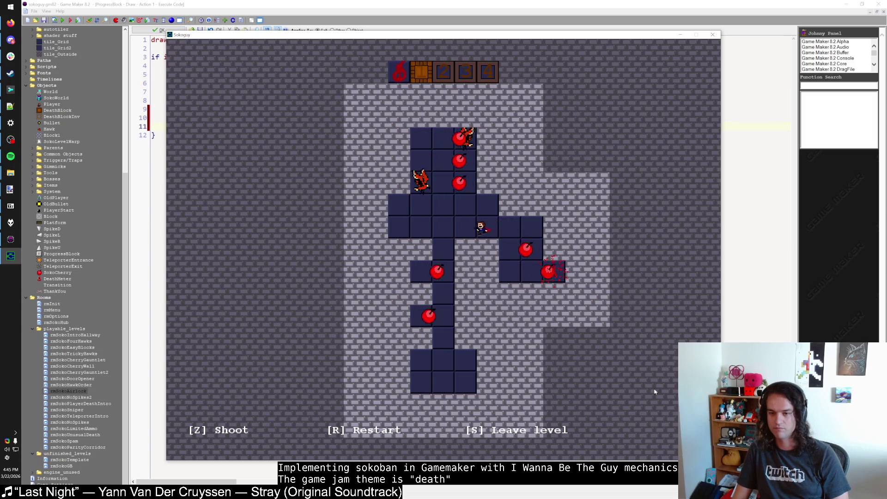
key(Left)
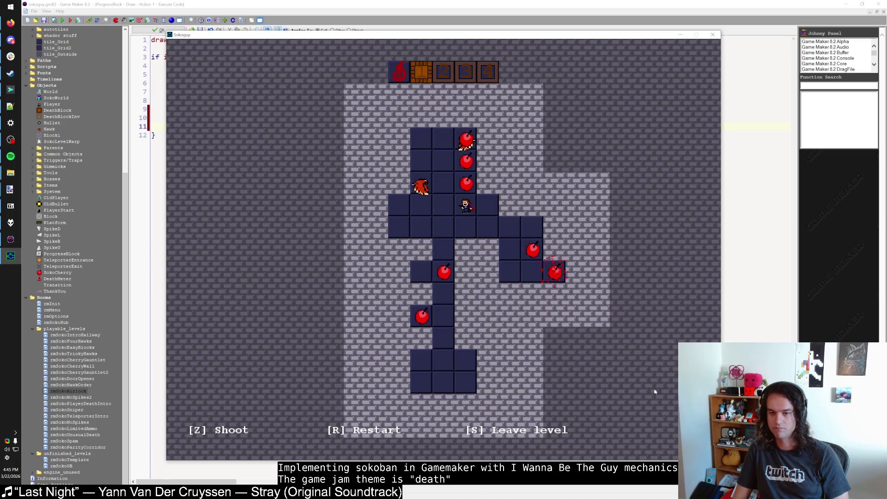
key(Left)
key(Left)
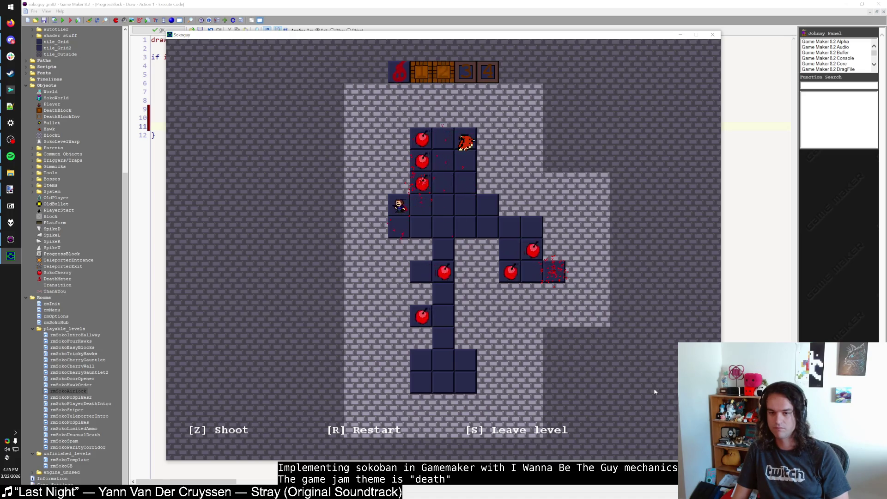
key(Up)
key(Up)
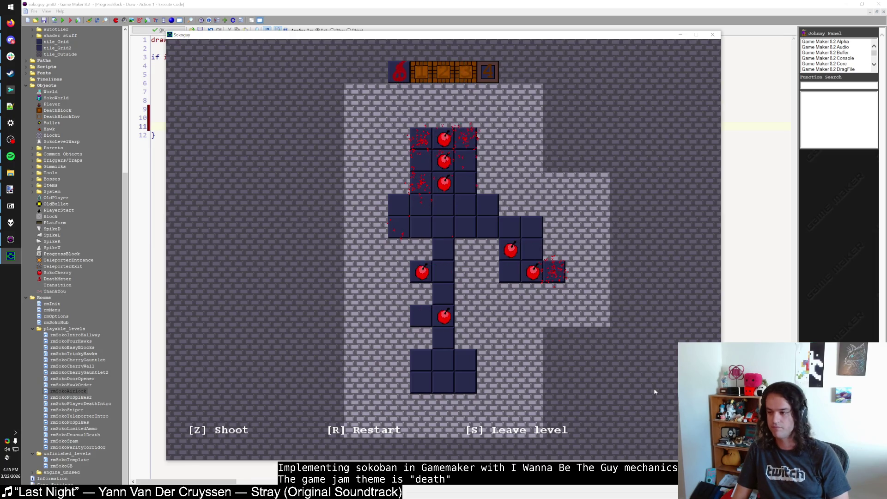
key(s)
key(Down)
Walk onto the airlock level warp and fire bullets right at the hawks while moving down.
key(Left)
key(Left)
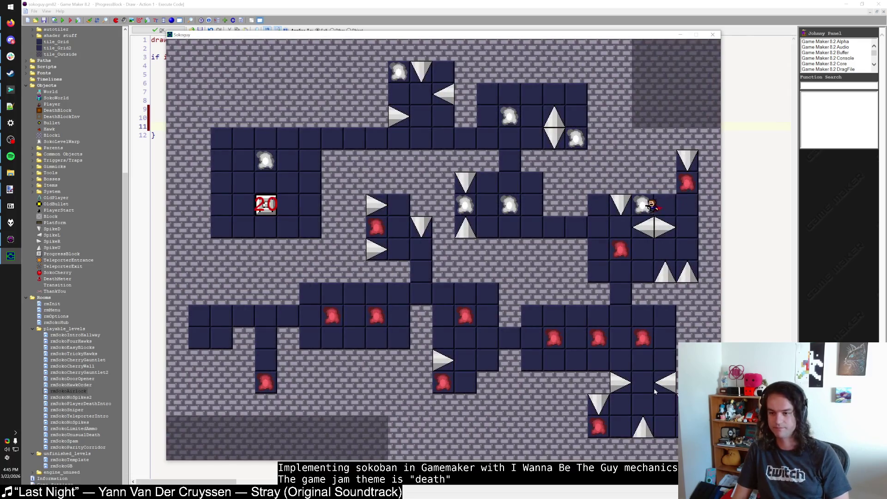
key(Down)
key(Left)
key(Left)
key(Left)
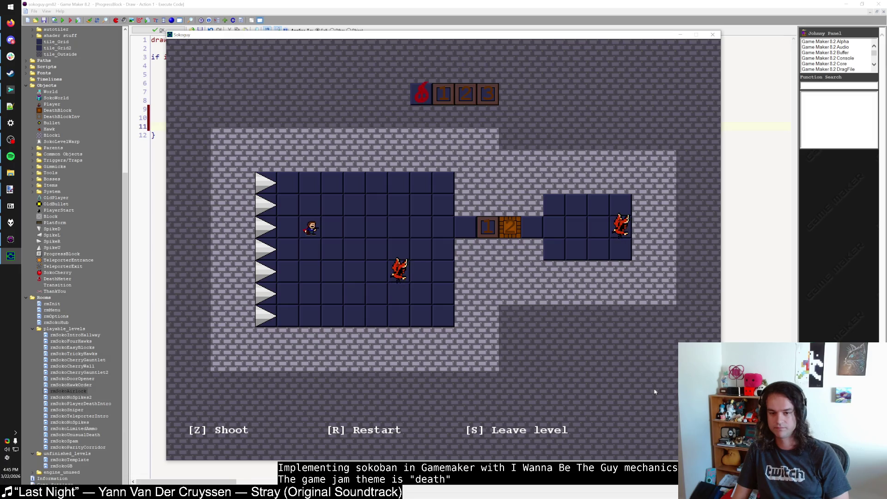
key(z)
key(Down)
key(z)
key(z)
key(Down)
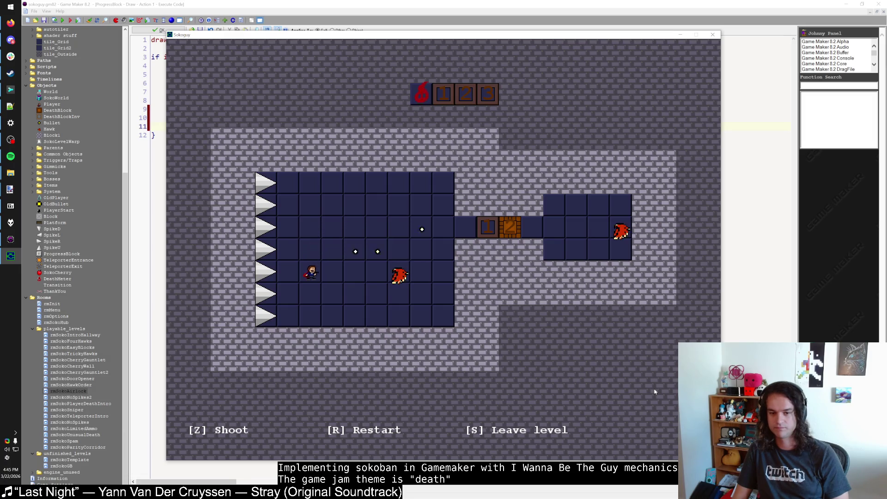
key(Left)
Restart the level, fire at the hawks while descending, and die on the spikes as a hawk is shot.
key(r)
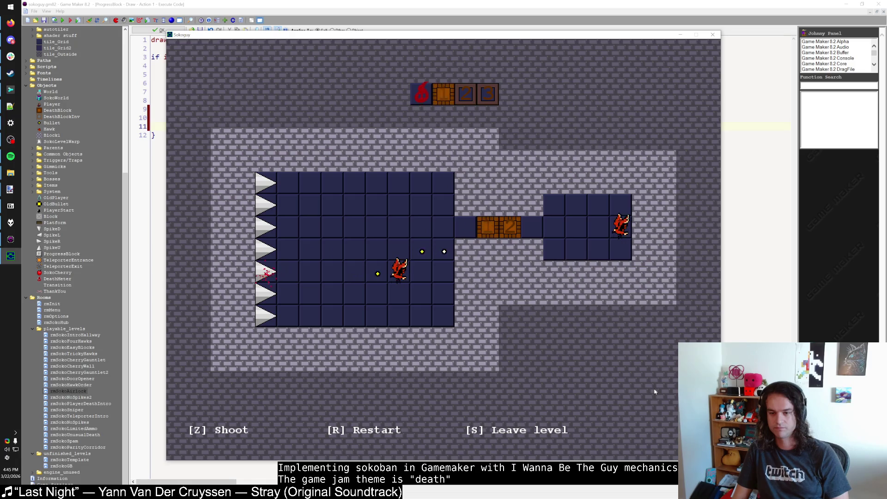
key(Left)
key(Left)
key(Left)
key(Left)
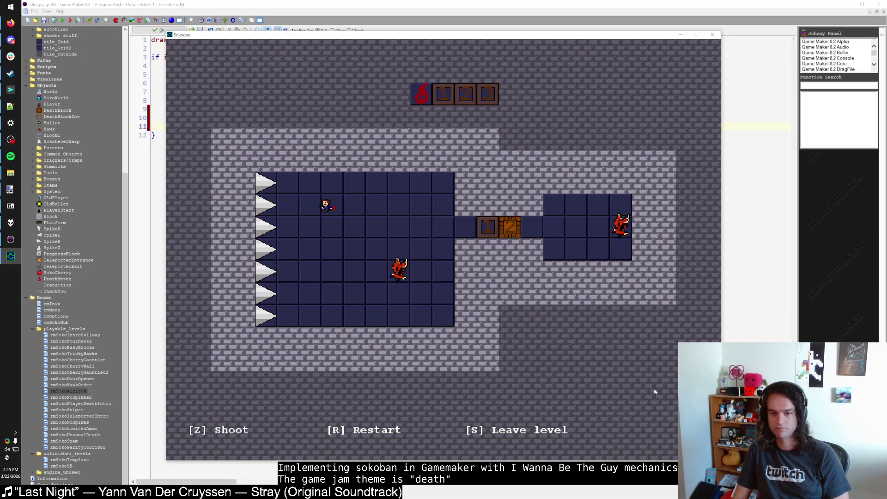
key(Left)
key(Down)
key(Right)
key(z)
key(Down)
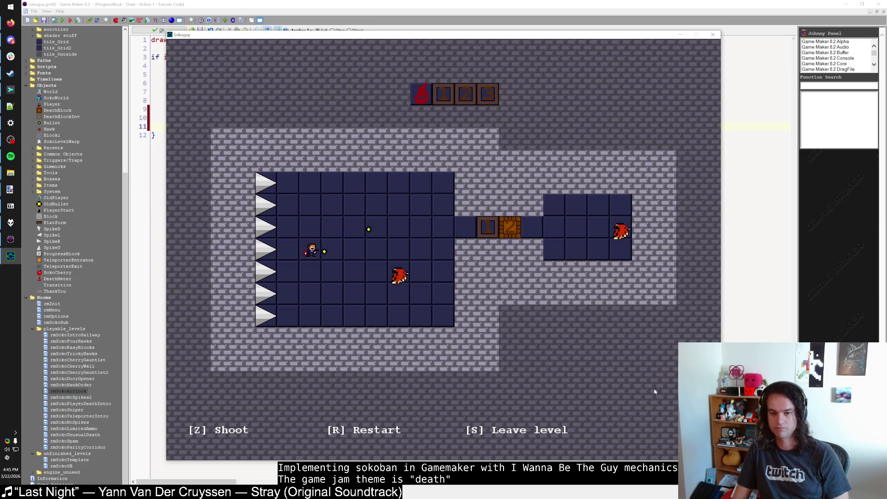
key(z)
key(z)
key(Down)
key(z)
key(Left)
key(Down)
key(Left)
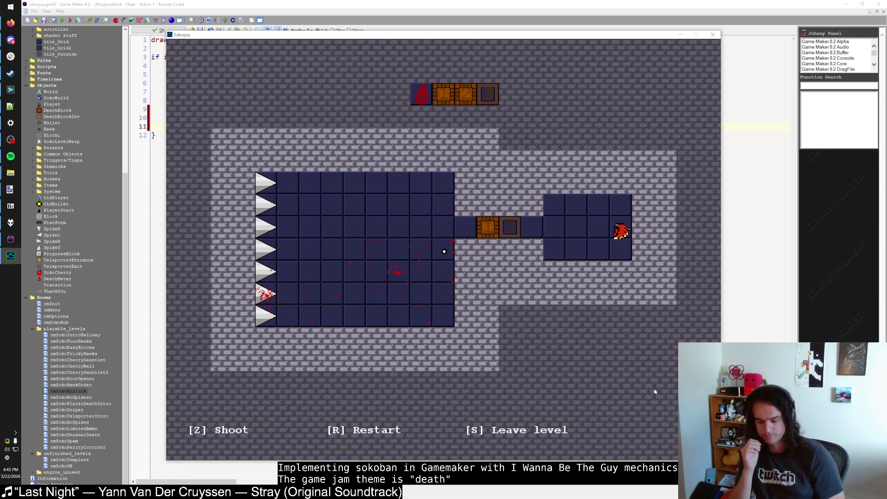
Restart again, shoot toward the hawk while moving down, and walk into the left spikes.
key(r)
key(Left)
key(Left)
key(Left)
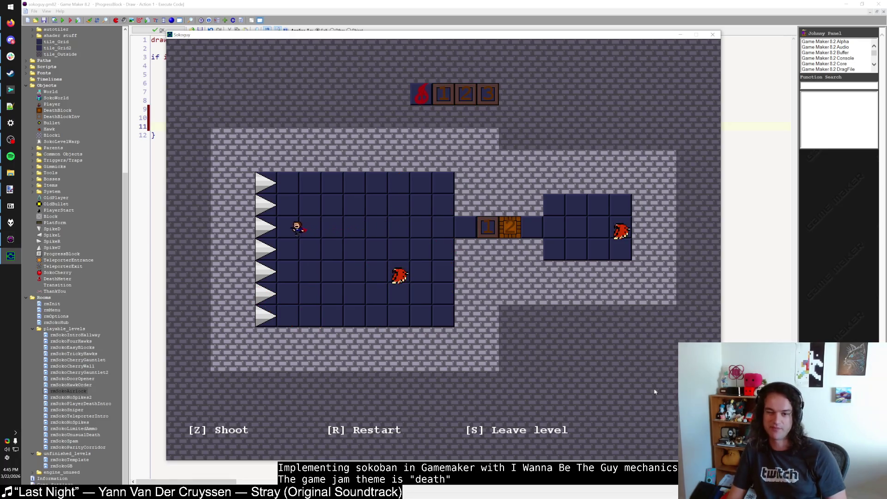
key(z)
key(Down)
key(z)
key(z)
key(Down)
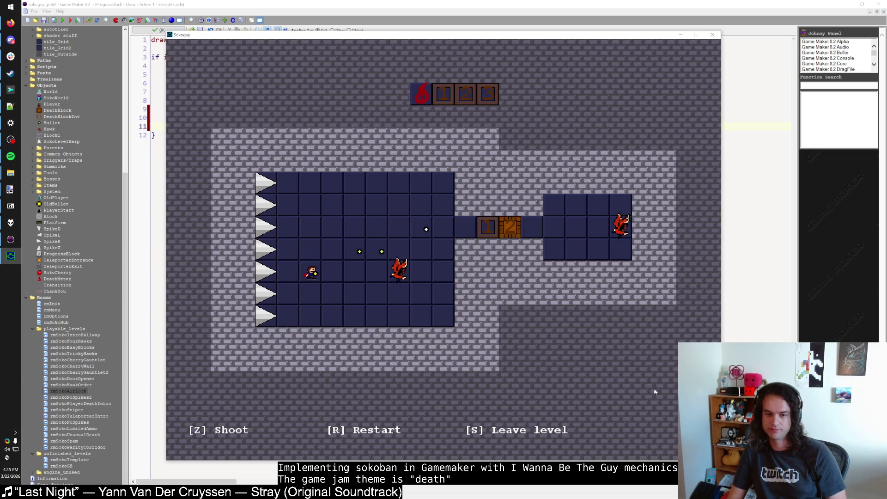
key(z)
key(Left)
key(Down)
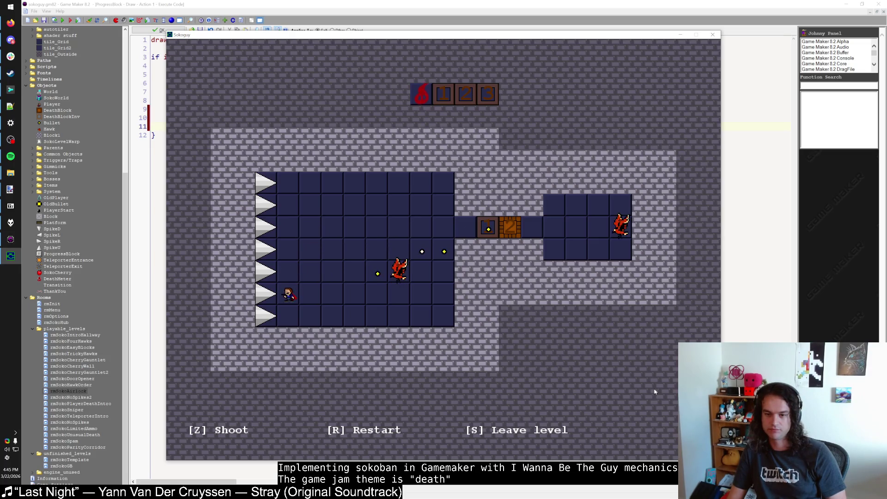
key(Left)
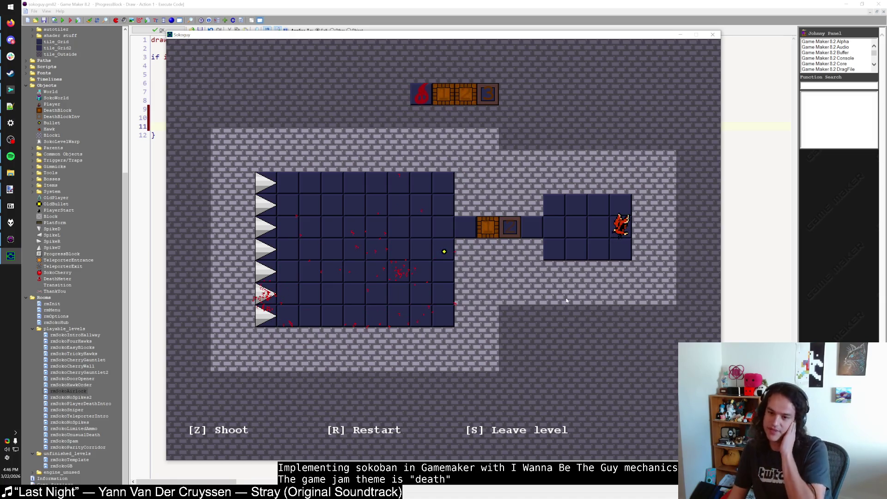
Leave the game, then close the ProgressBlock Draw code and object properties, keeping changes.
key(alt+Tab)
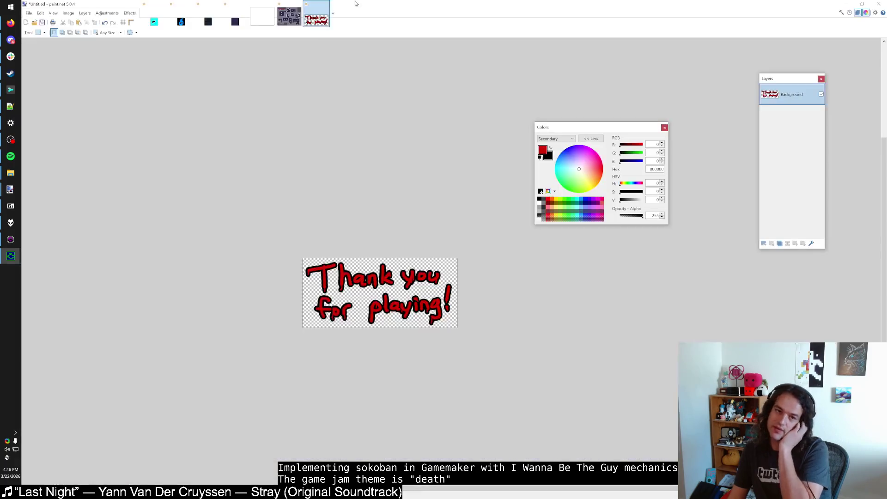
click(10, 255)
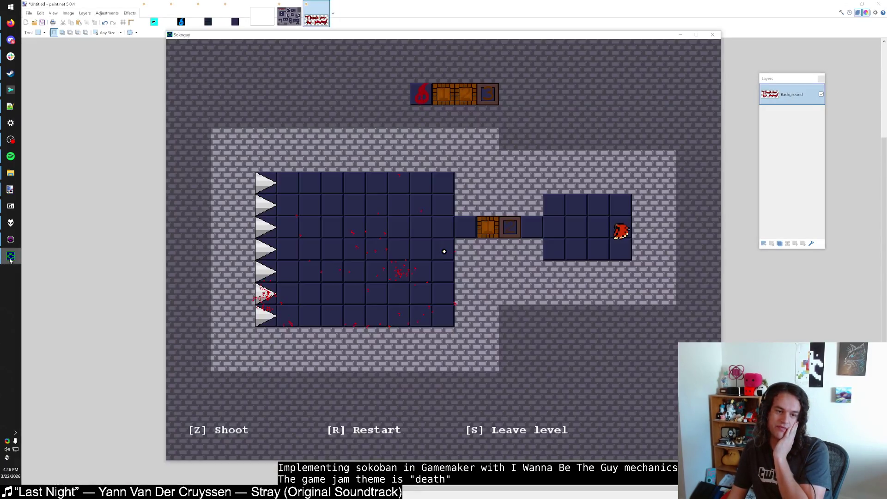
click(10, 239)
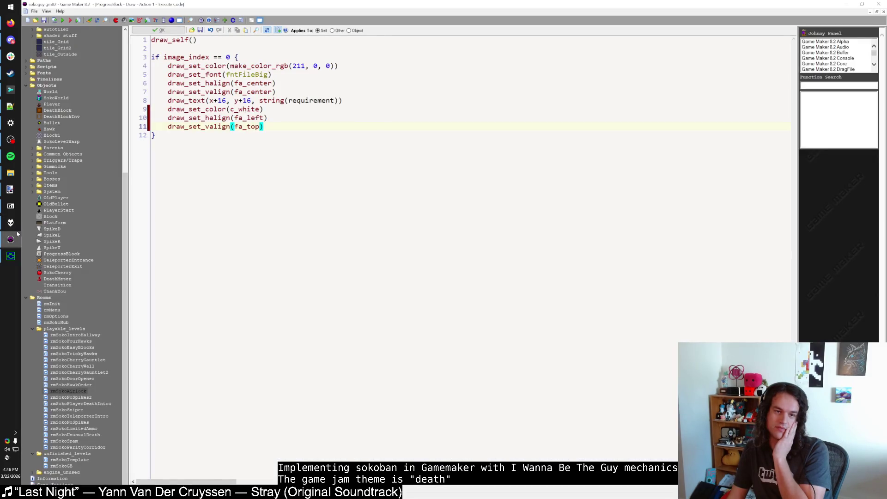
click(244, 139)
click(159, 30)
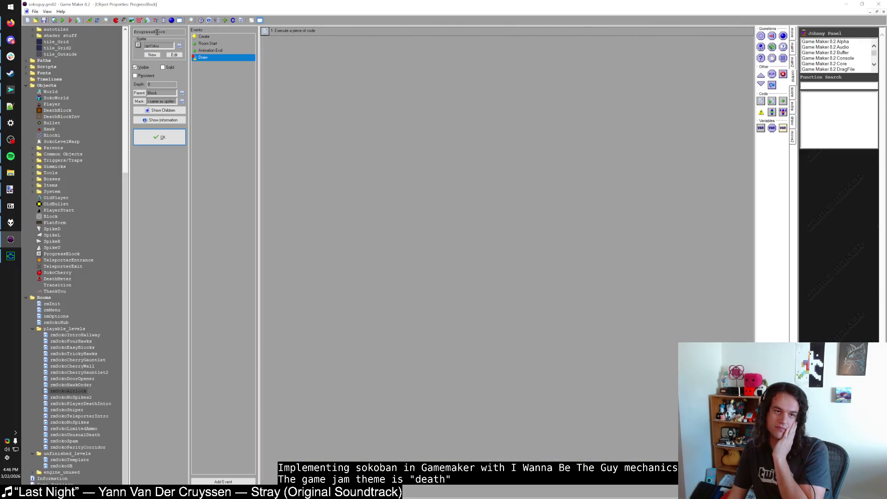
click(159, 137)
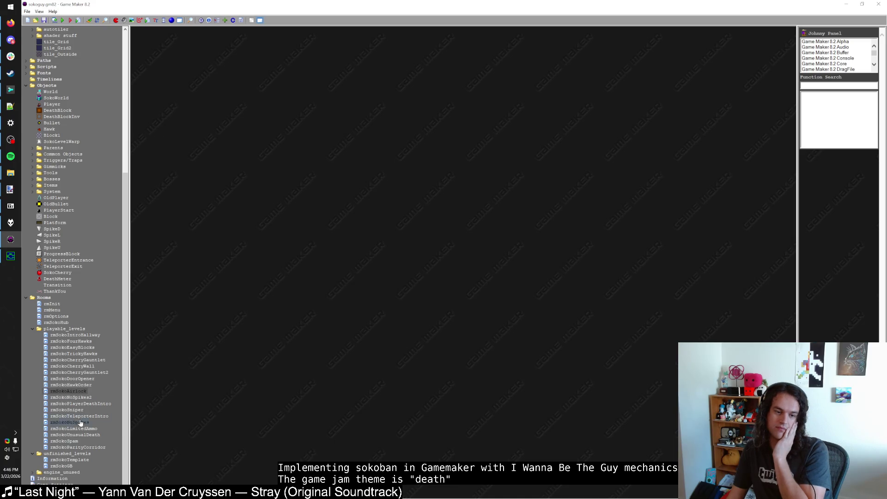
click(76, 392)
Open the SokoWorld object's Step event code and scroll to the death-block section.
double_click(55, 99)
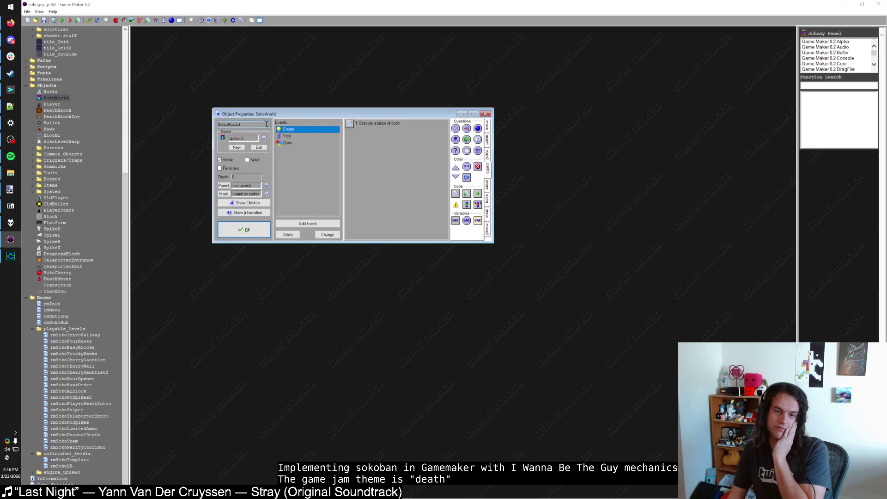
double_click(362, 124)
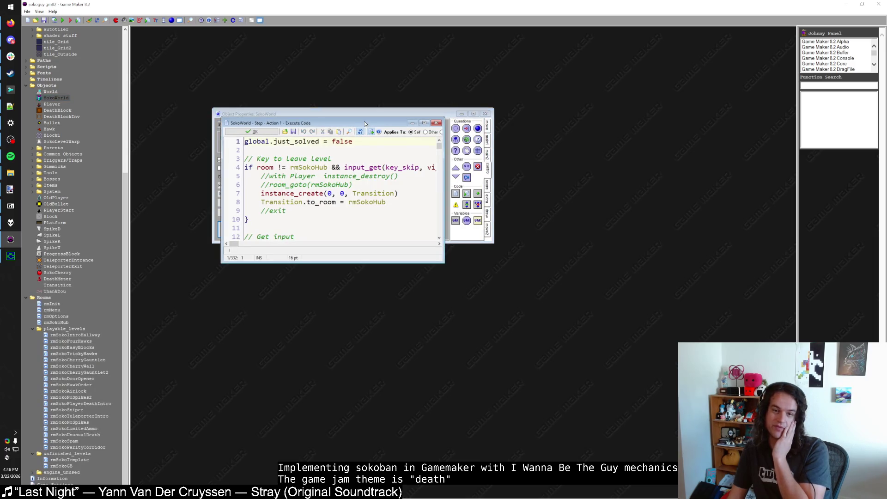
scroll(364, 122, down, 20)
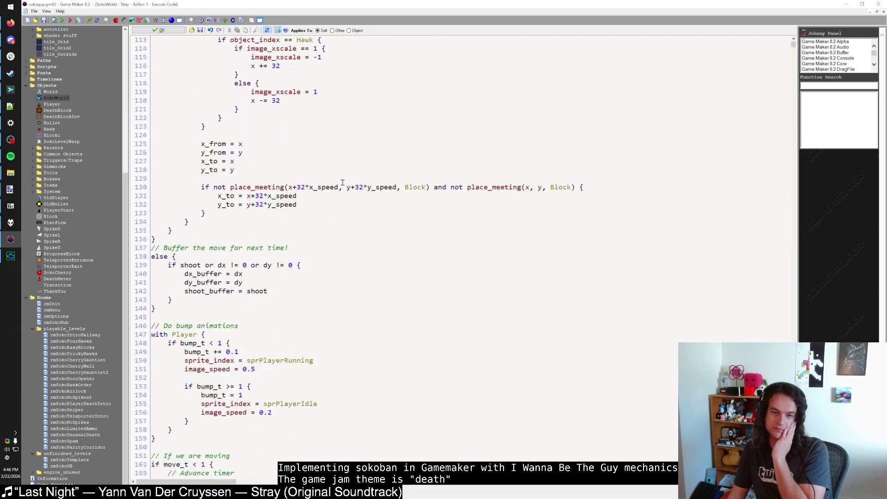
scroll(336, 178, down, 7)
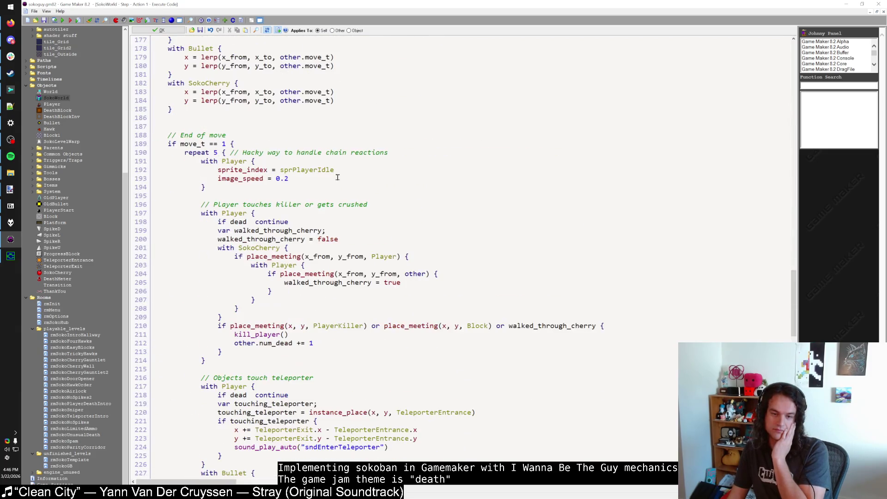
scroll(338, 177, down, 7)
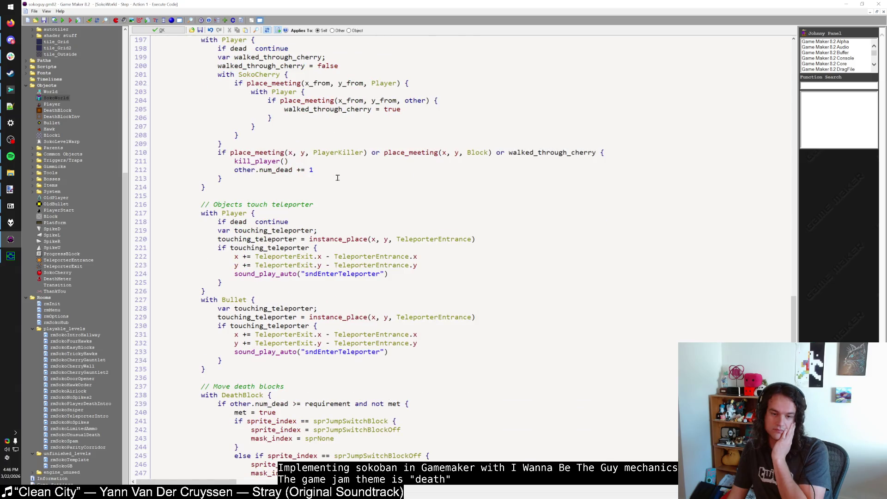
scroll(338, 178, down, 11)
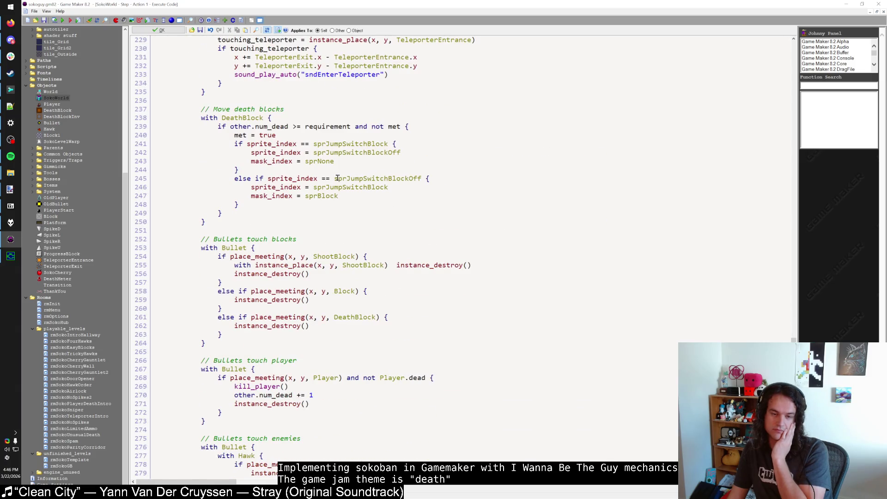
scroll(338, 178, up, 4)
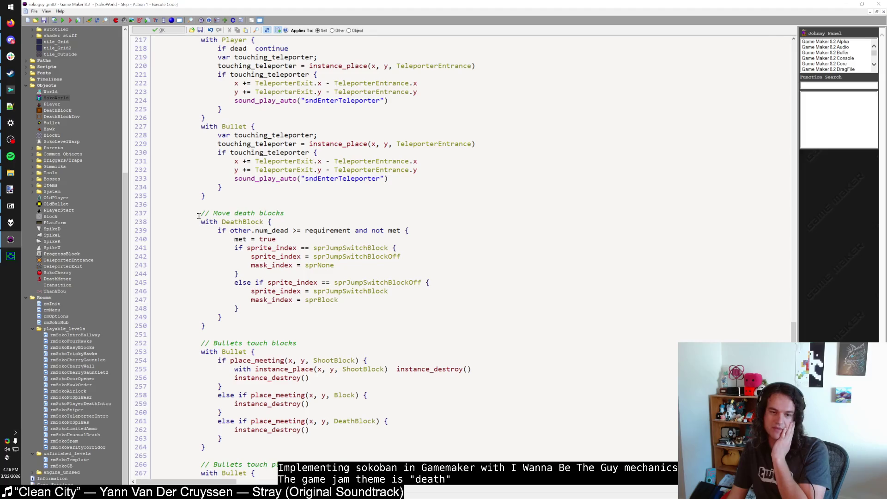
Change the comment 'Move death blocks' to 'Toggle death blocks' and review that section's code.
click(216, 213)
double_click(216, 213)
text(Toggle)
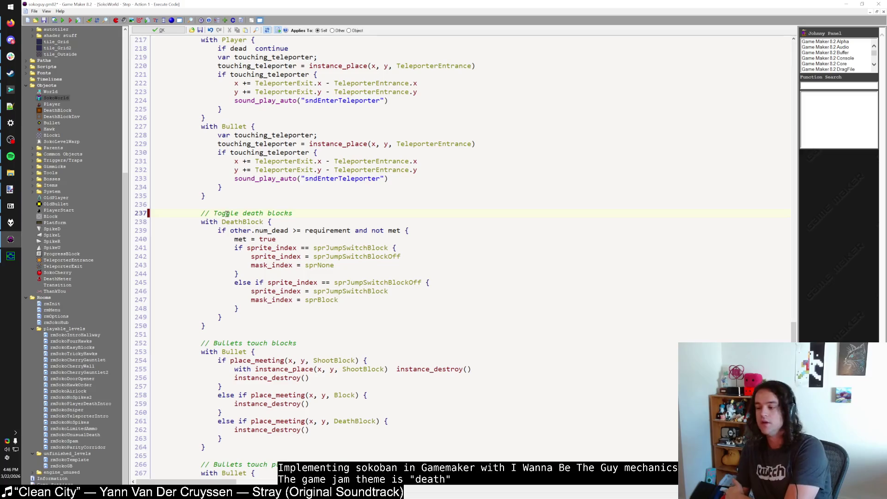
click(218, 325)
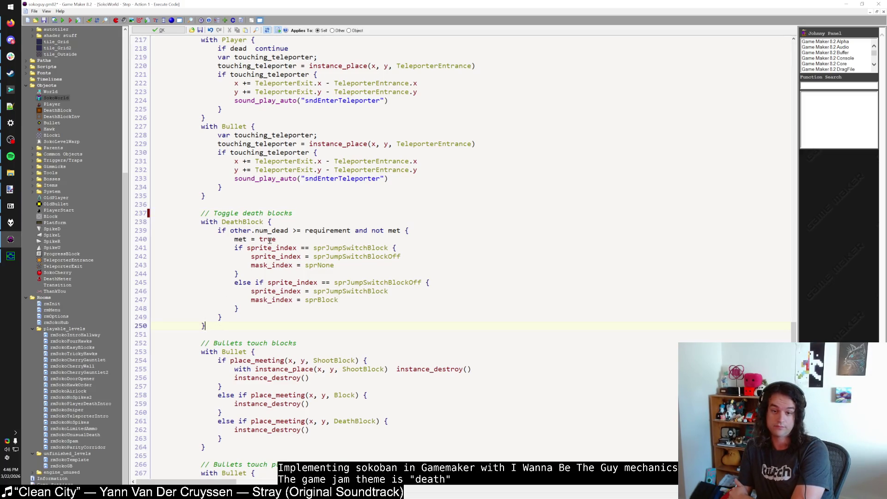
click(267, 239)
click(266, 249)
scroll(266, 249, down, 4)
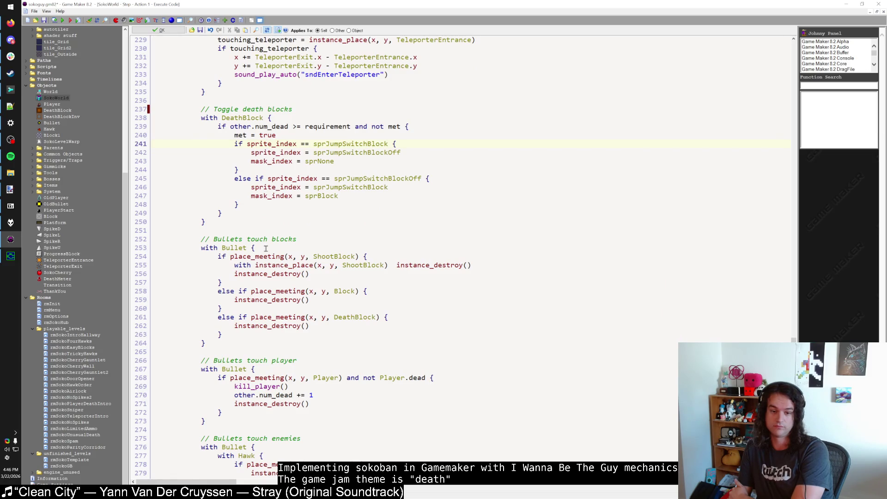
scroll(266, 249, up, 13)
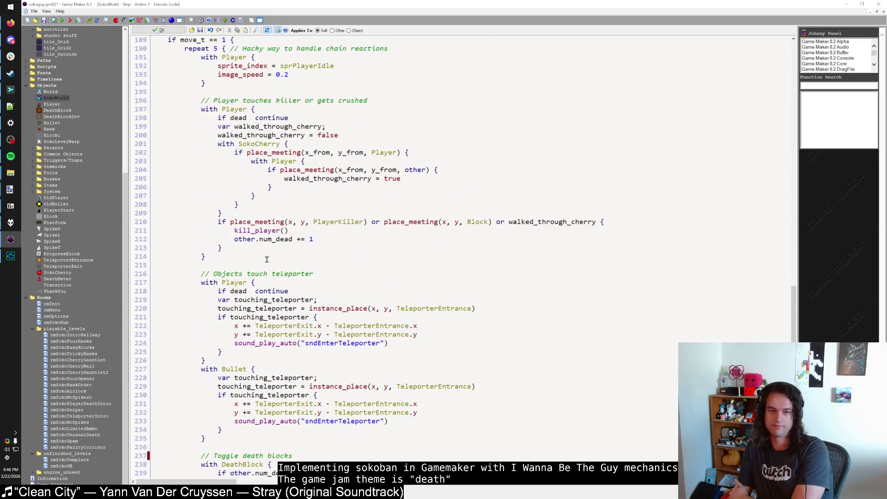
scroll(267, 260, down, 13)
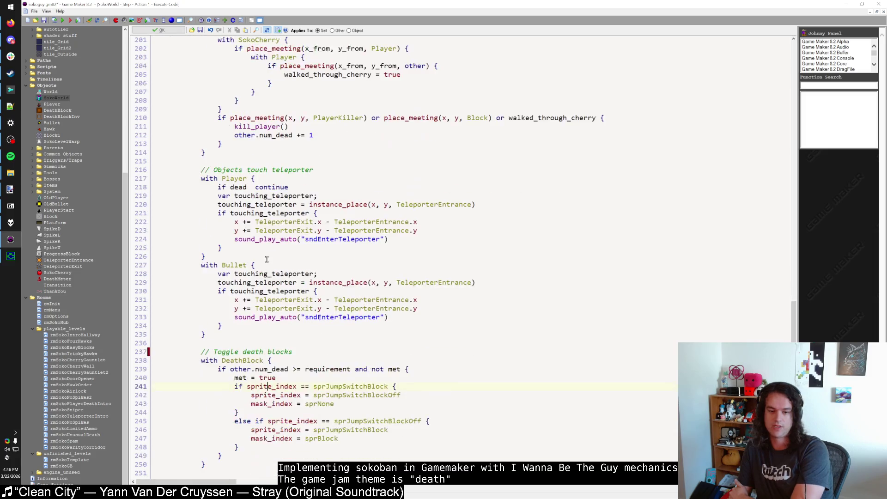
scroll(267, 260, down, 3)
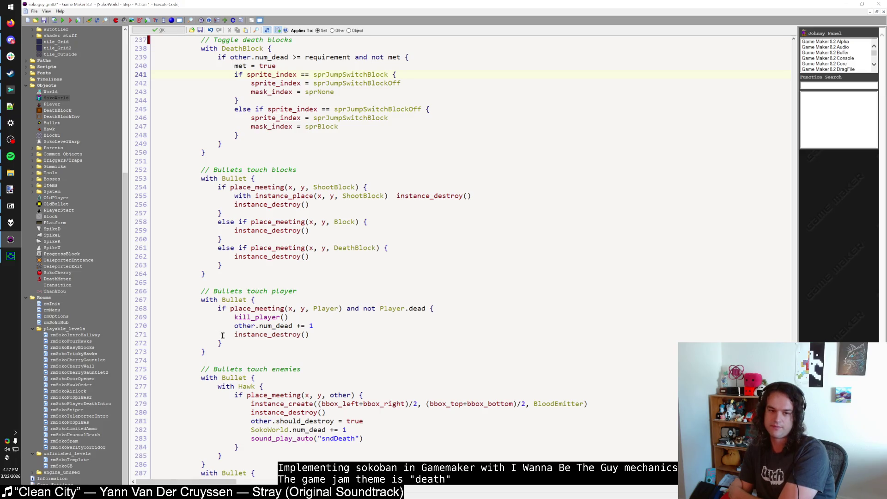
Append 'and not place_meeting(x, y, Block)' to the Hawk bullet-hit condition.
scroll(222, 336, up, 1)
scroll(222, 335, down, 4)
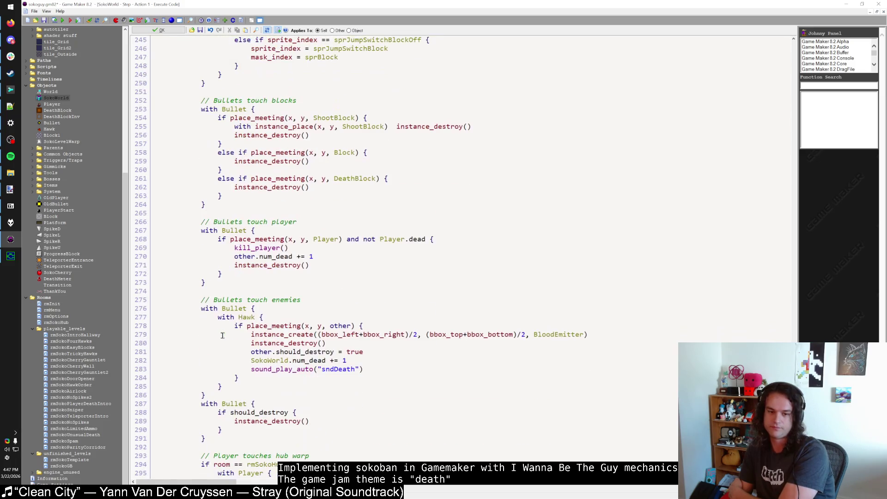
click(261, 318)
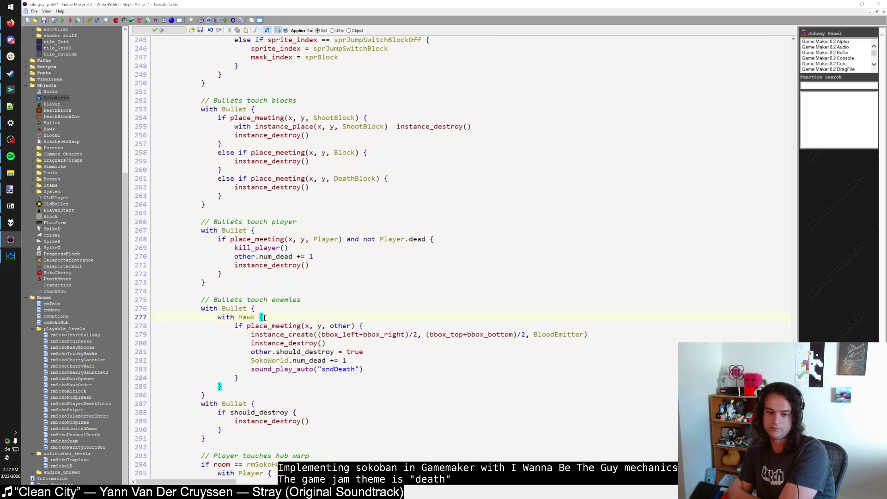
click(361, 326)
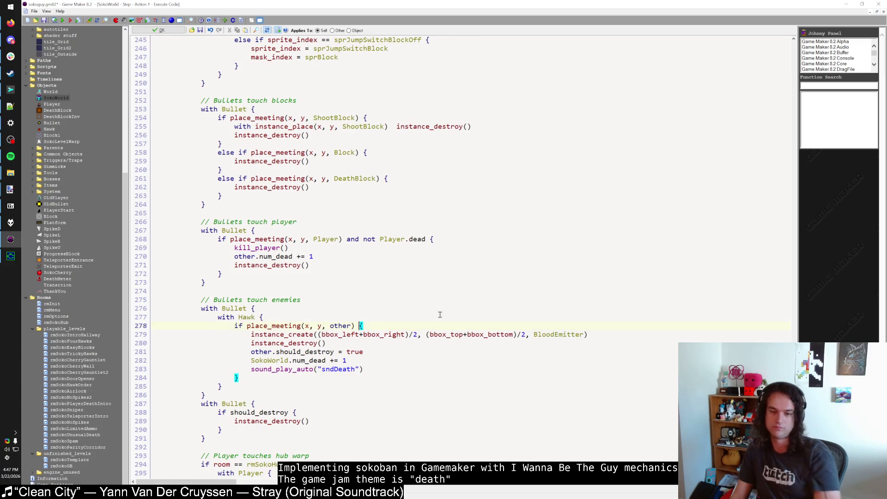
text(and not place_mee)
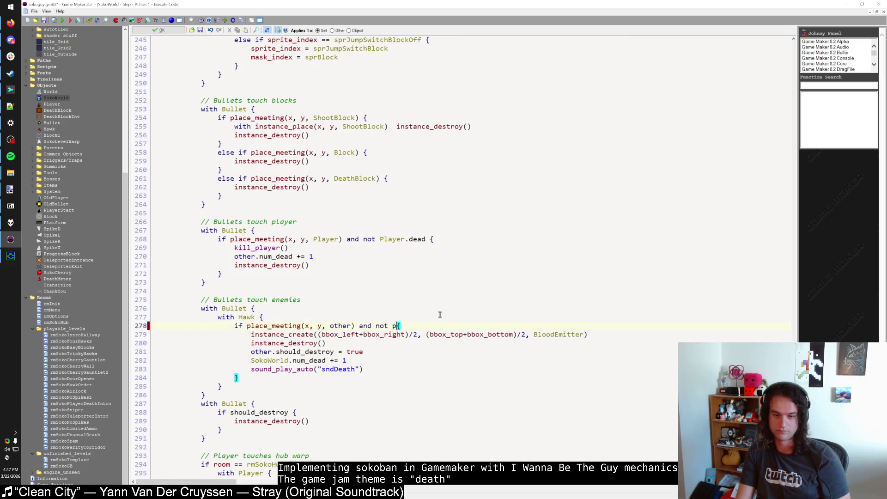
text(ting(x, y, Block))
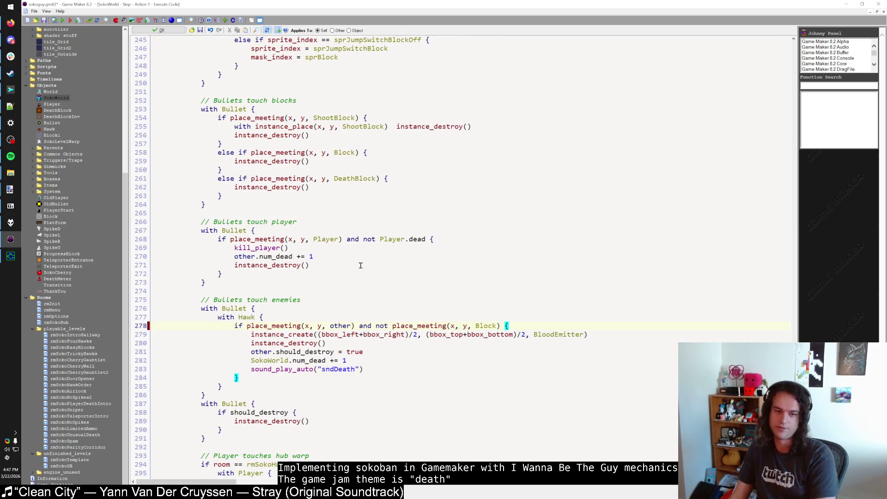
scroll(248, 292, up, 4)
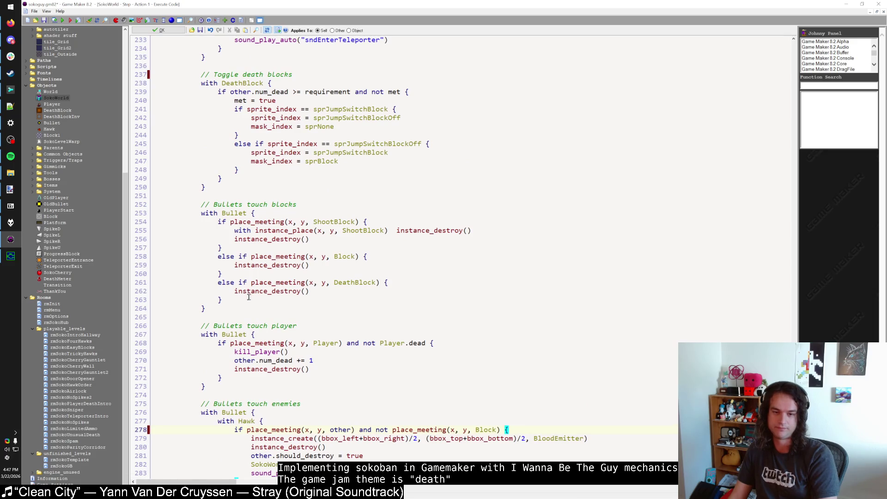
Cut the 'Bullets touch blocks' section and paste it after the death-block section.
drag(220, 306, 202, 204)
key(ctrl+c)
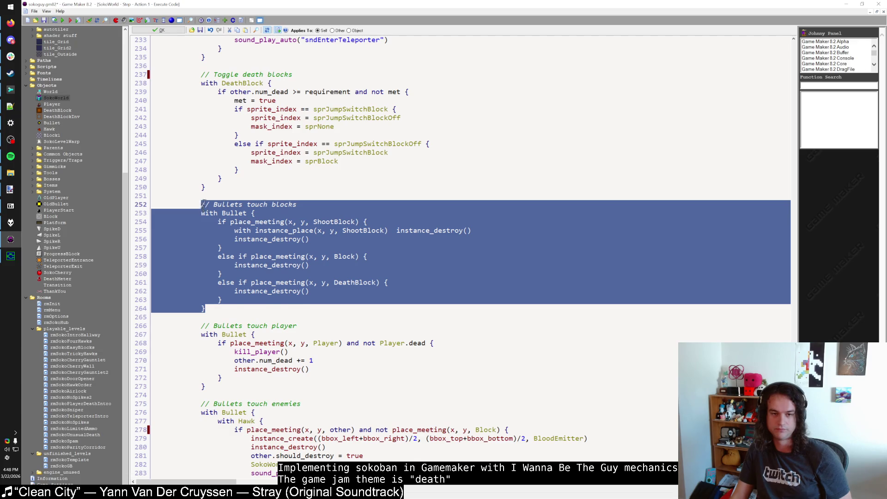
key(Delete)
drag(198, 204, 205, 187)
key(Delete)
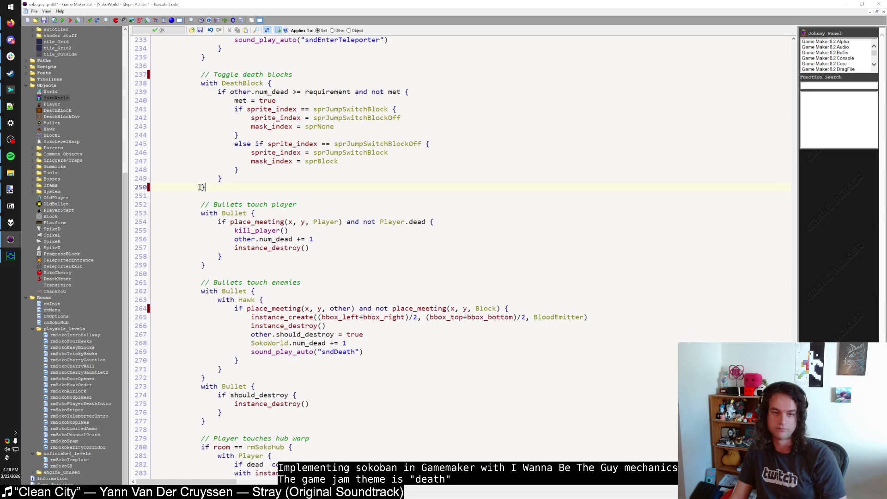
scroll(216, 223, up, 3)
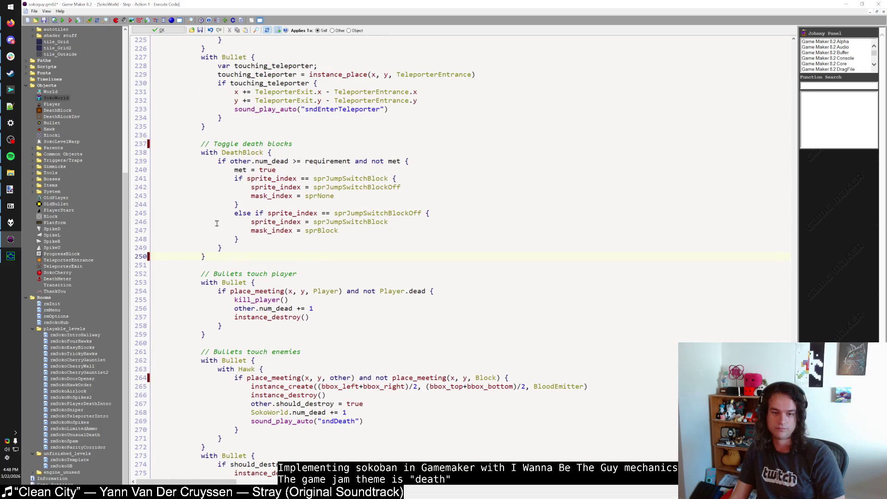
scroll(216, 223, down, 14)
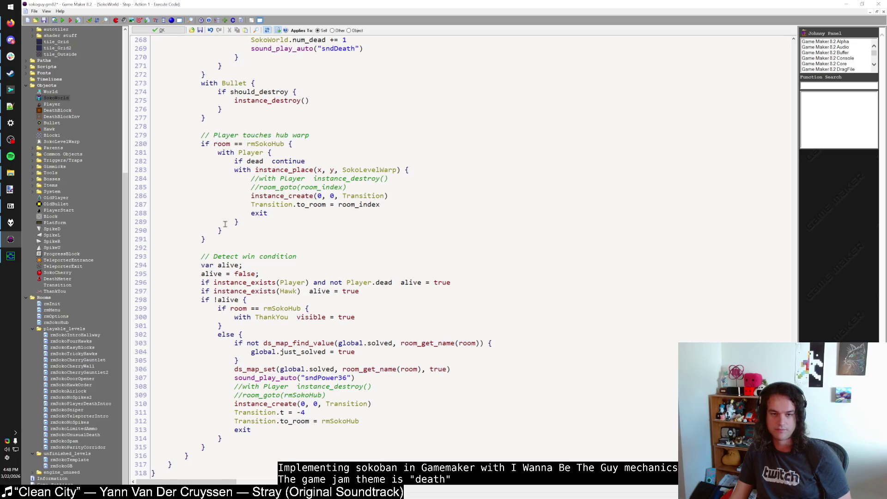
scroll(225, 224, up, 15)
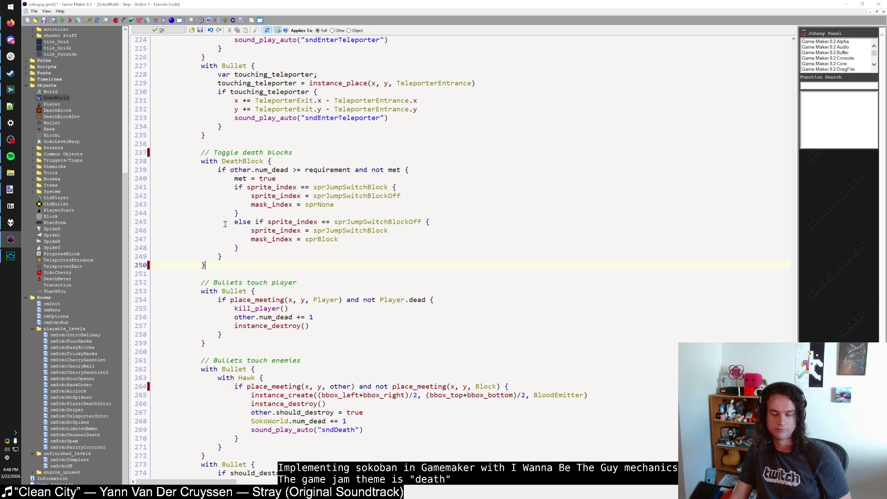
scroll(225, 224, down, 3)
key(Return)
key(Return)
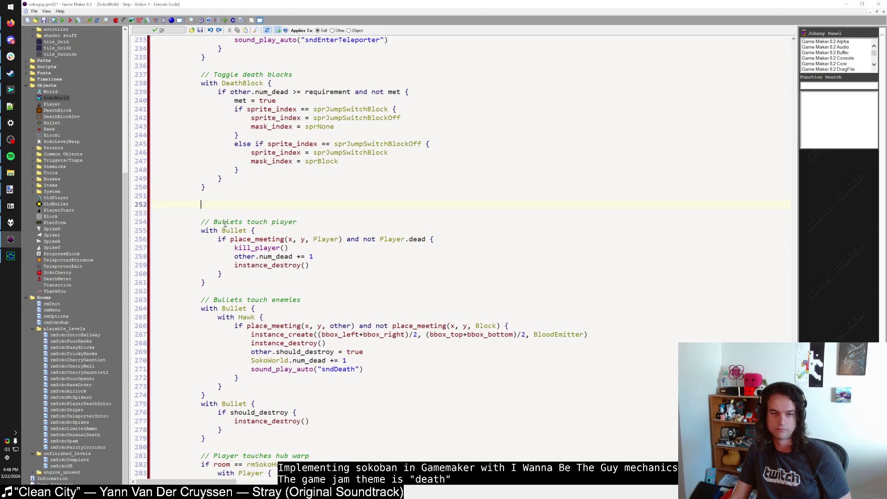
key(ctrl+v)
Cut the pasted section out again and tidy the leftover blank lines.
scroll(227, 226, down, 16)
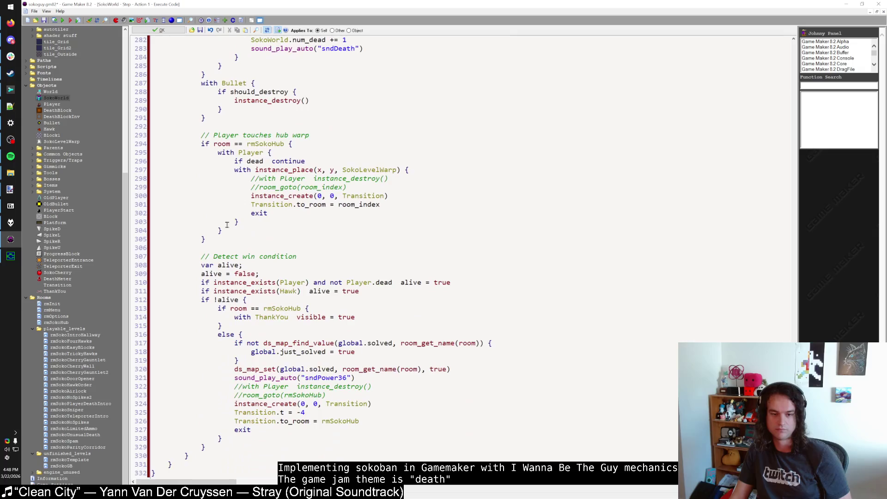
scroll(209, 251, up, 1)
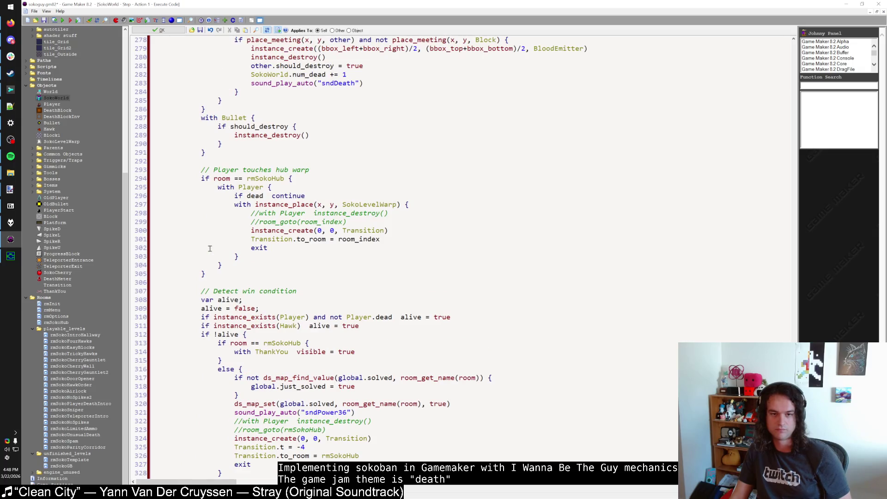
scroll(222, 198, up, 17)
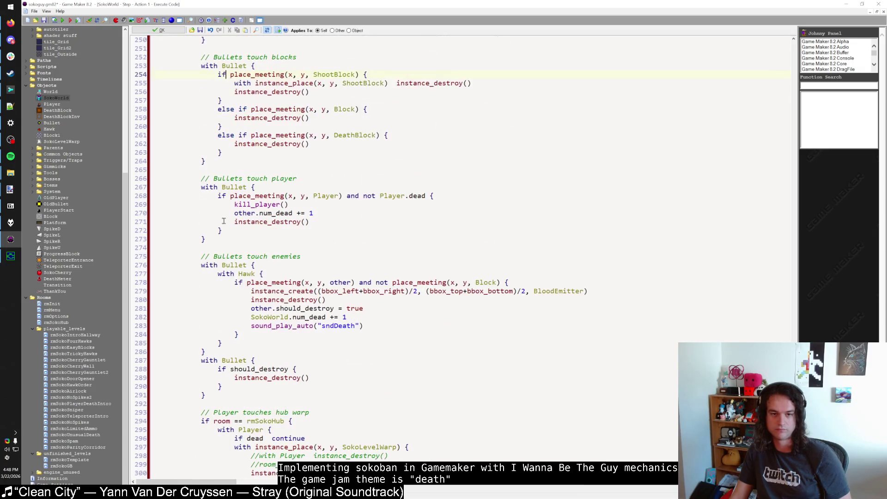
drag(207, 369, 206, 253)
key(BackSpace)
key(BackSpace)
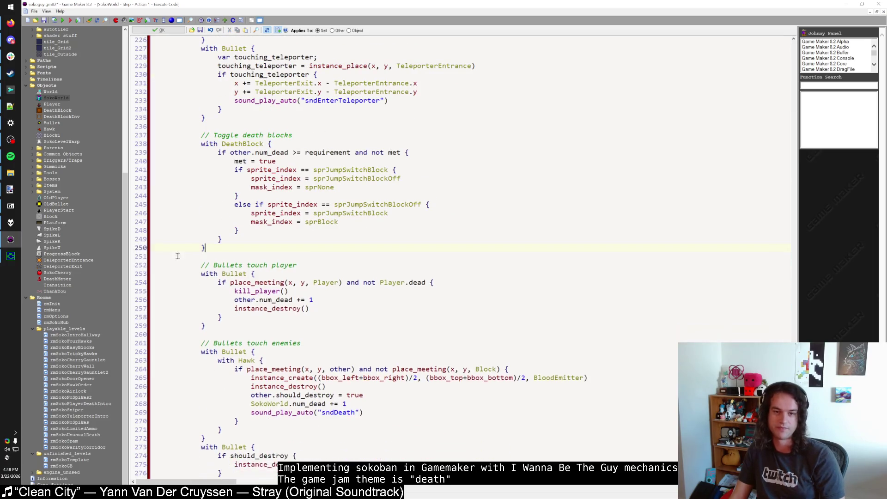
scroll(217, 207, up, 2)
click(222, 191)
scroll(223, 191, up, 12)
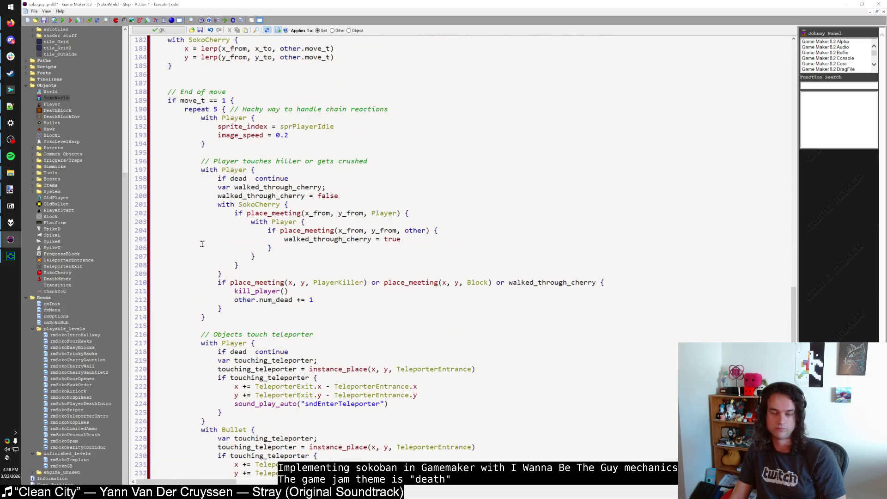
key(Return)
key(Return)
scroll(236, 300, down, 9)
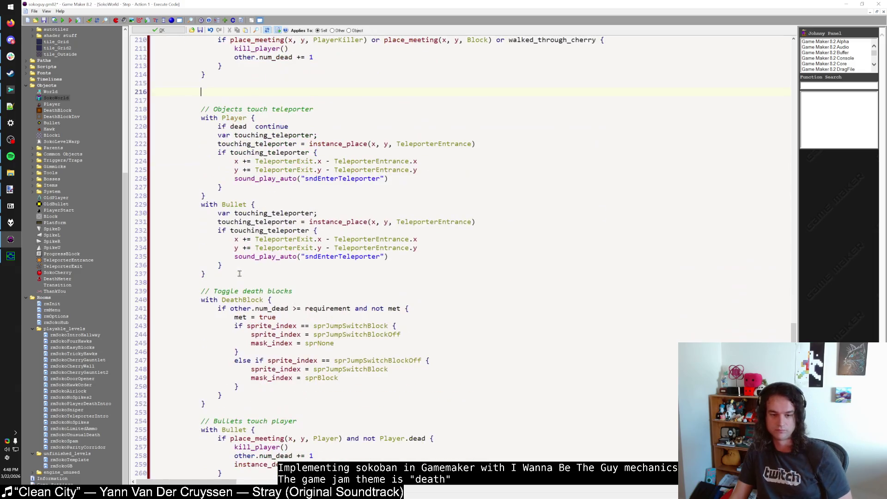
key(BackSpace)
key(BackSpace)
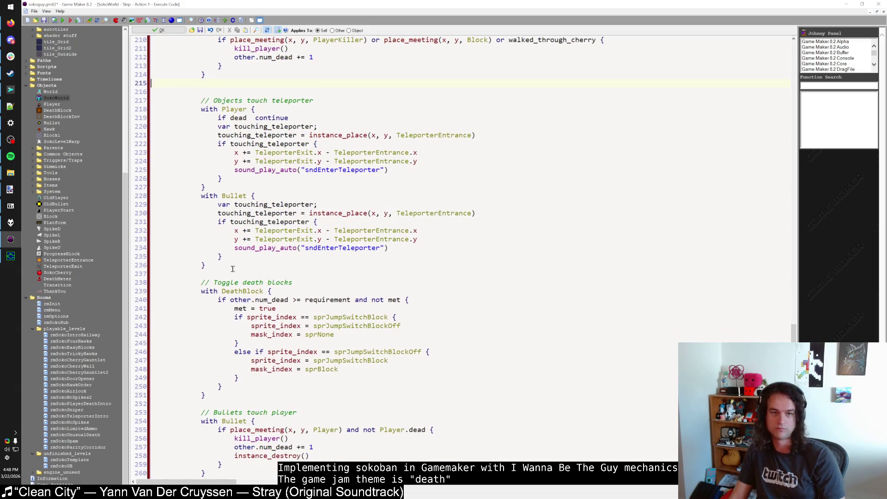
Paste 'Bullets touch blocks' right after the teleporter section, then briefly test-run the game.
click(225, 257)
key(Return)
key(Return)
key(ctrl+v)
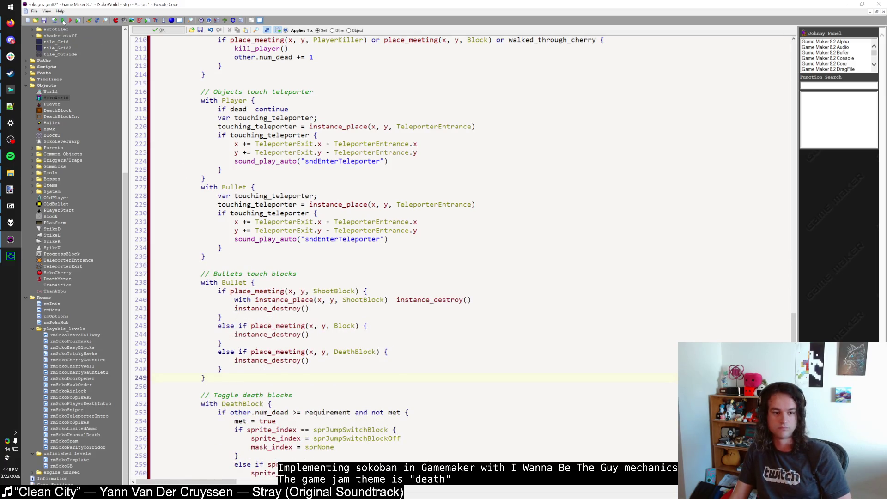
click(63, 22)
key(Escape)
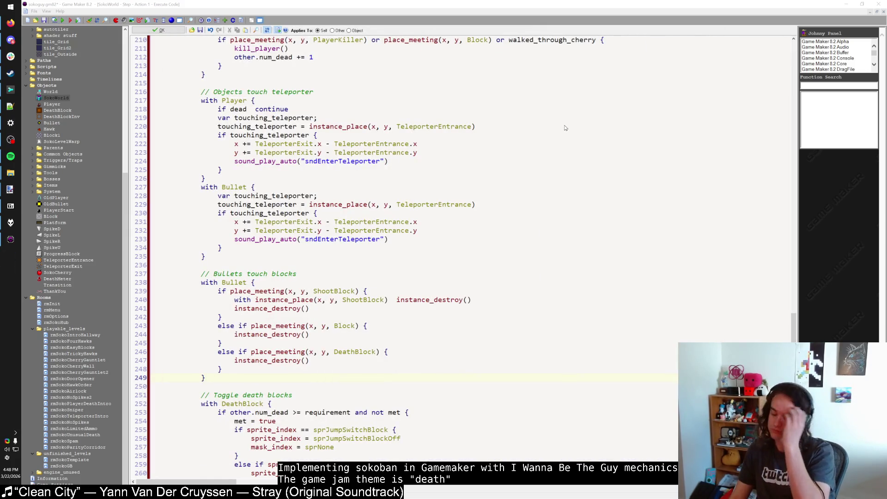
Relaunch with F5, shoot at the hawks while descending, die on the left spikes, then close the game.
key(F5)
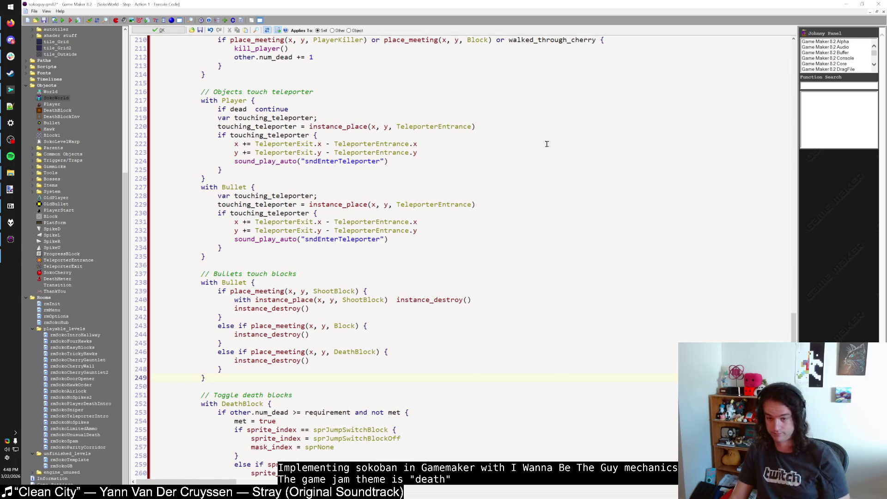
key(shift)
key(shift)
key(Left)
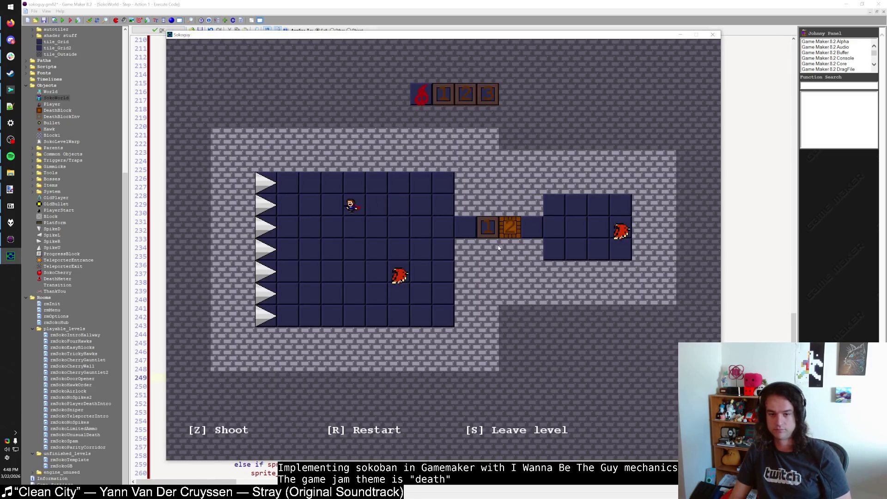
key(Left)
key(Left)
key(Down)
key(z)
key(Down)
key(z)
key(z)
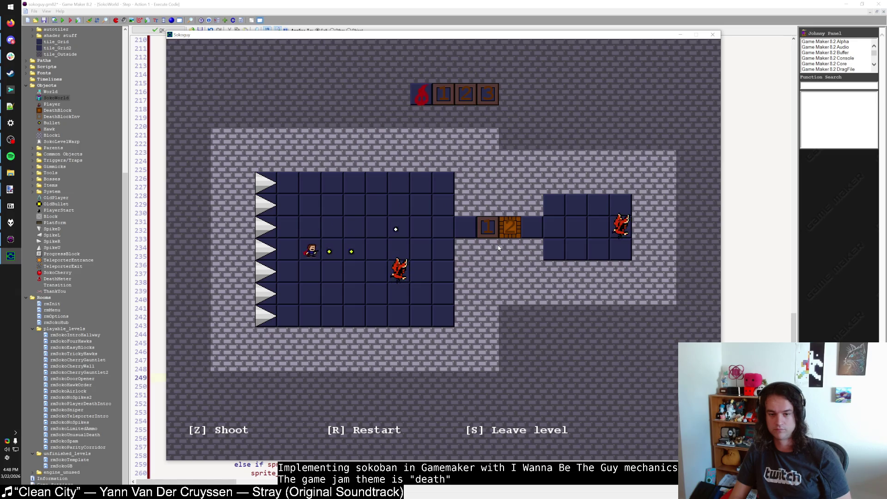
key(Down)
key(z)
key(Left)
key(z)
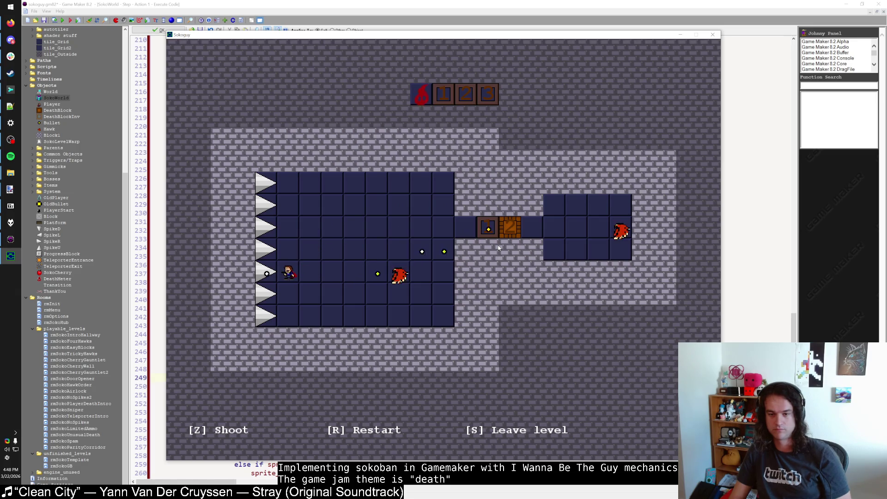
key(Left)
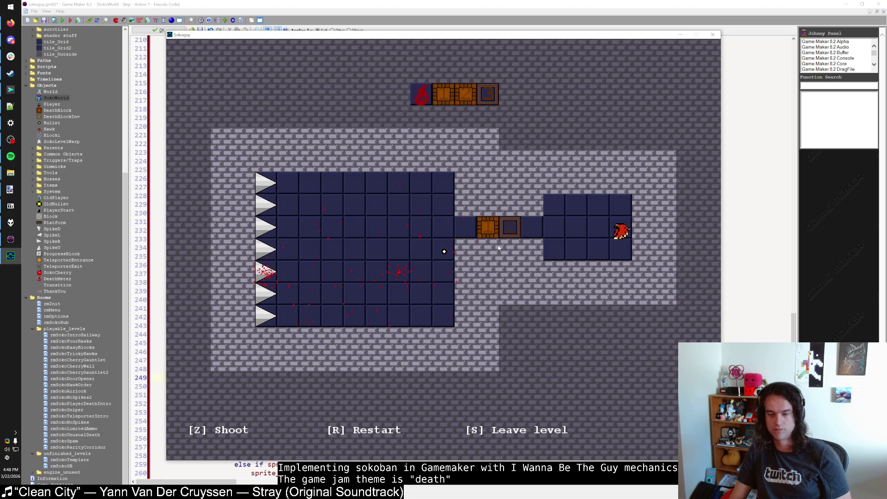
click(717, 36)
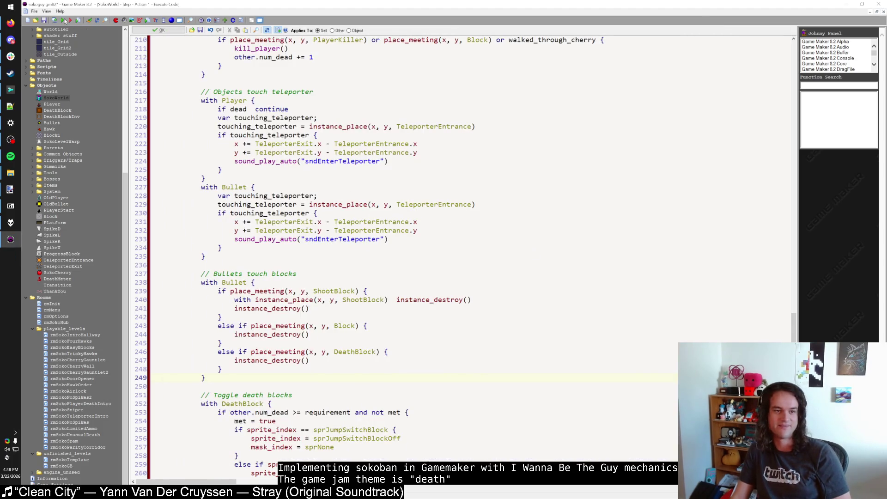
Rebuild and launch the game, start from the file-select screen, and walk into the spikes.
click(62, 20)
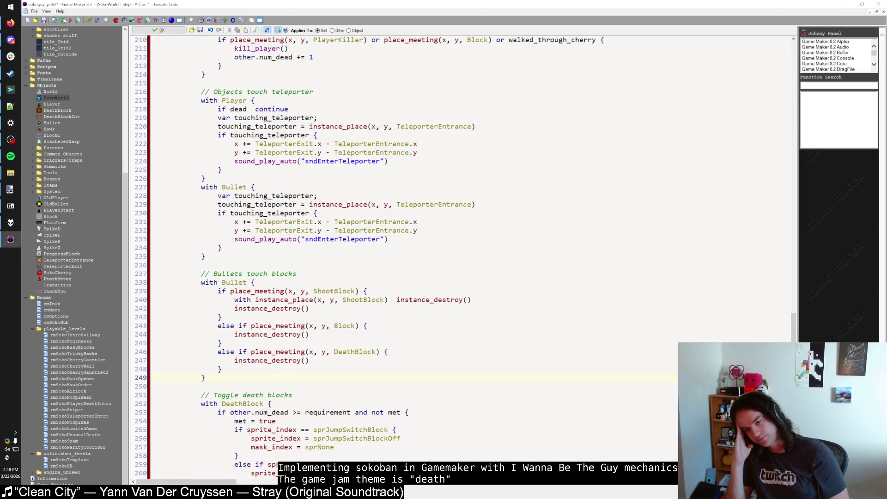
key(shift)
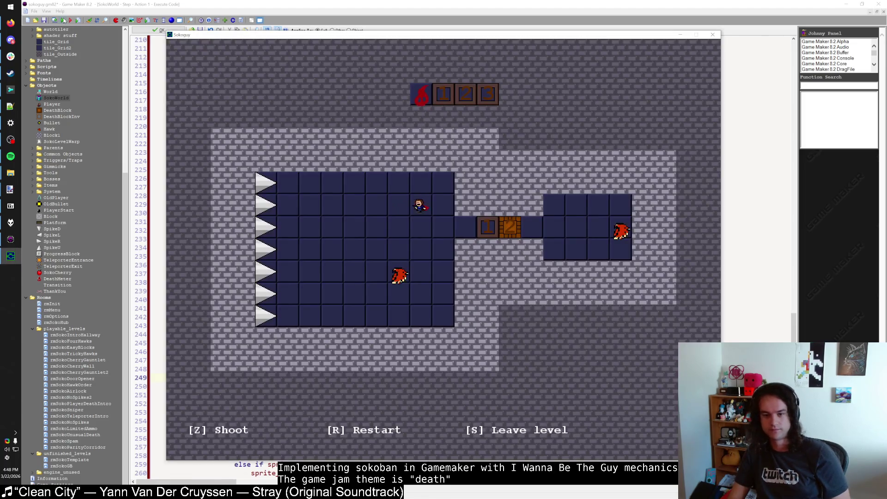
key(Left)
key(Left)
key(Left)
Restart the level with R, fire bullets right while descending, and step into the spikes.
key(r)
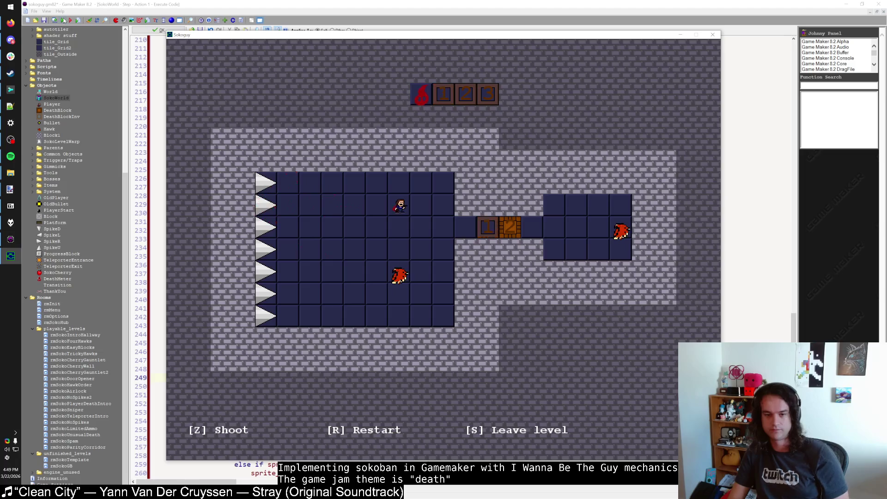
key(Left)
key(Left)
key(Down)
key(Left)
key(Left)
key(z)
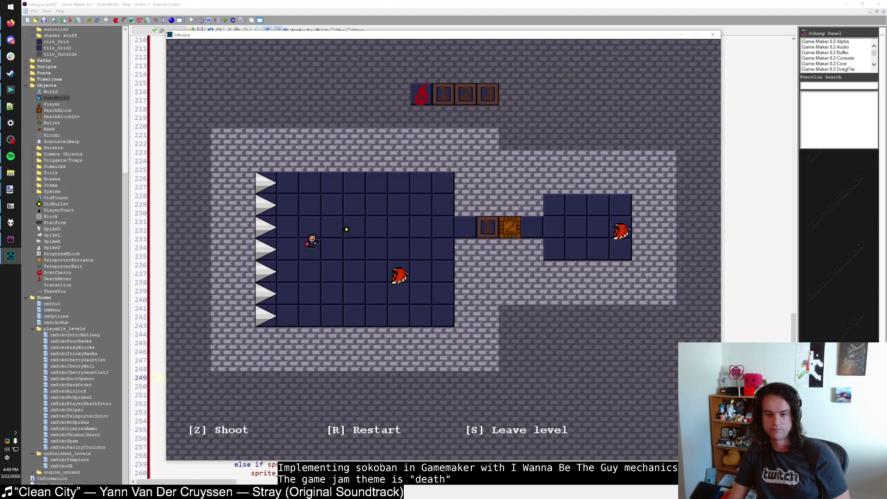
key(Down)
key(z)
key(z)
key(Down)
key(z)
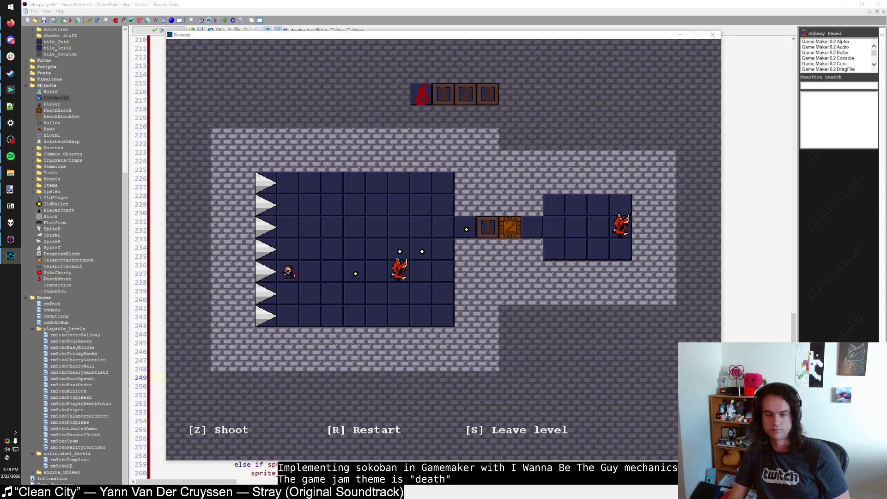
key(Left)
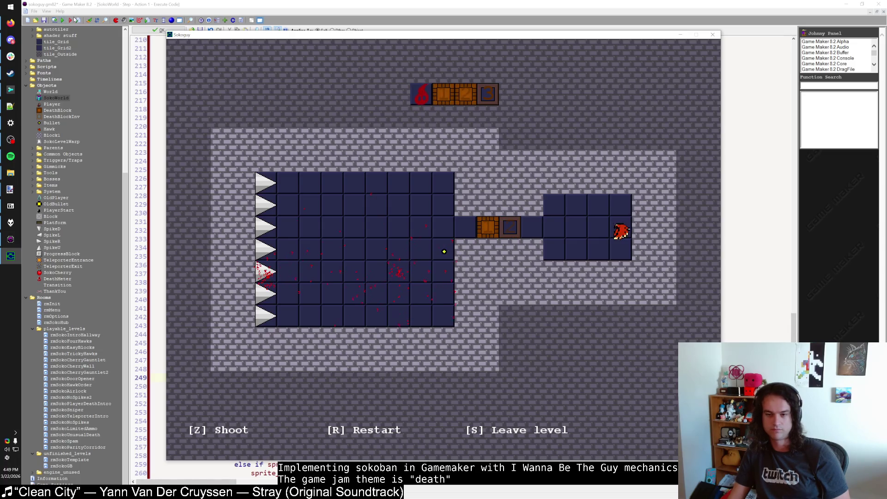
Close the game, cut the 'Bullets touch blocks' section and remove the leftover blank lines.
click(716, 40)
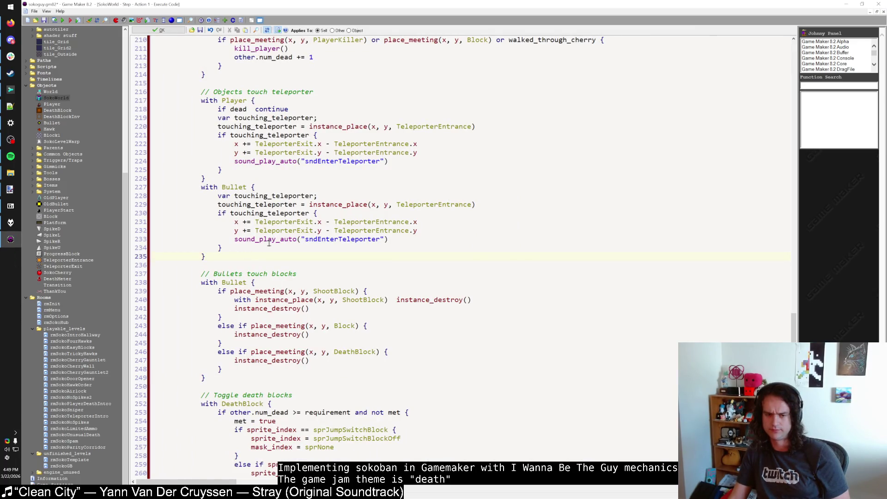
mouse_move(216, 378)
mouse_down()
mouse_move(201, 277)
mouse_move(152, 266)
mouse_up()
key(Delete)
key(BackSpace)
key(BackSpace)
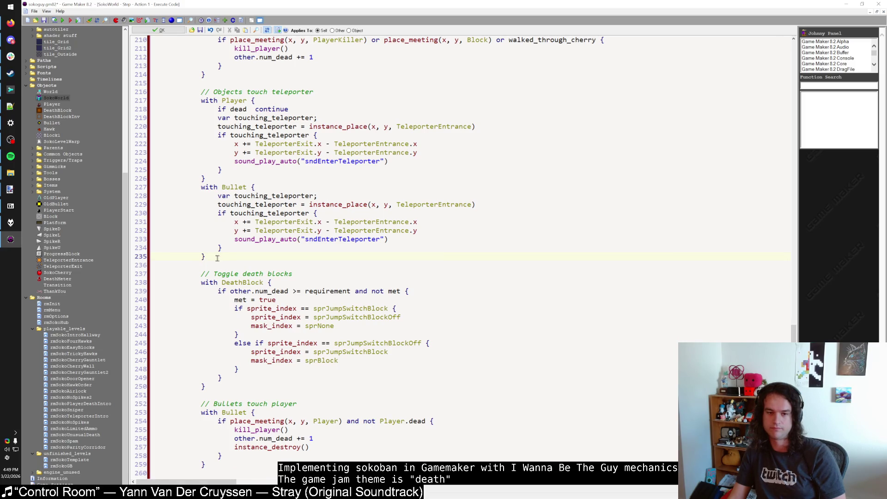
scroll(218, 258, down, 3)
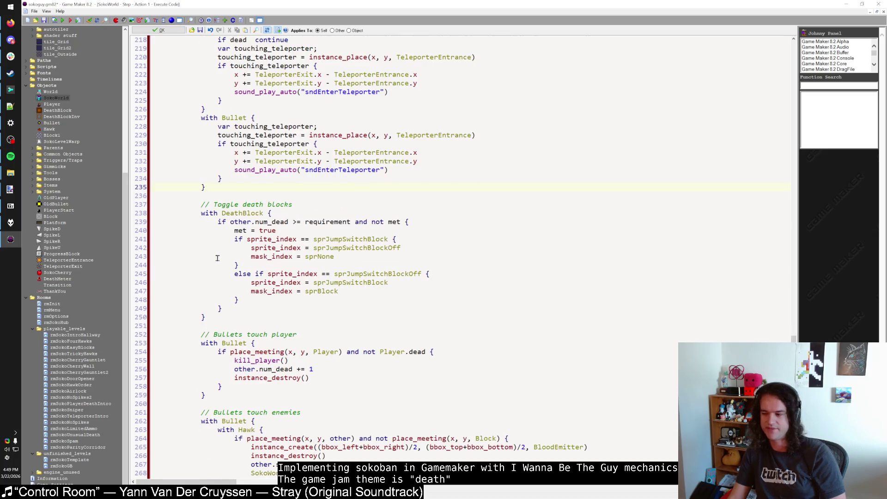
scroll(218, 258, up, 8)
scroll(217, 257, down, 8)
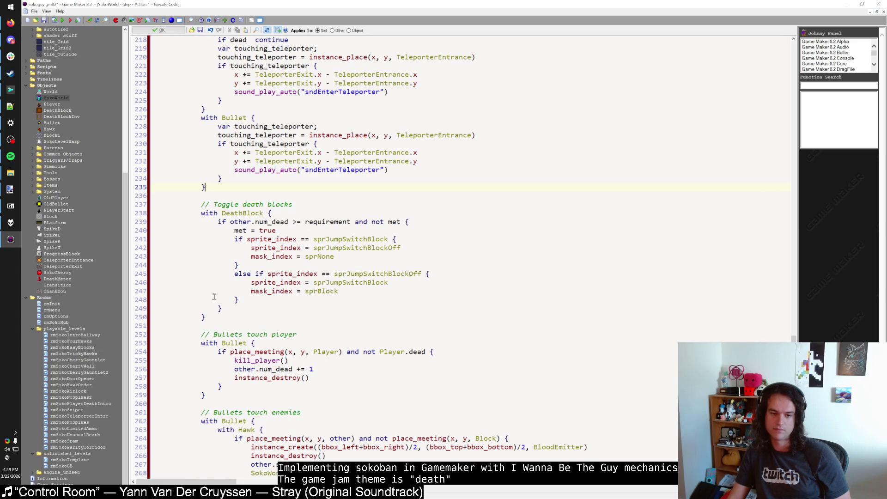
Paste 'Bullets touch blocks' below Toggle death blocks, then select and cut it out again.
key(ctrl+v)
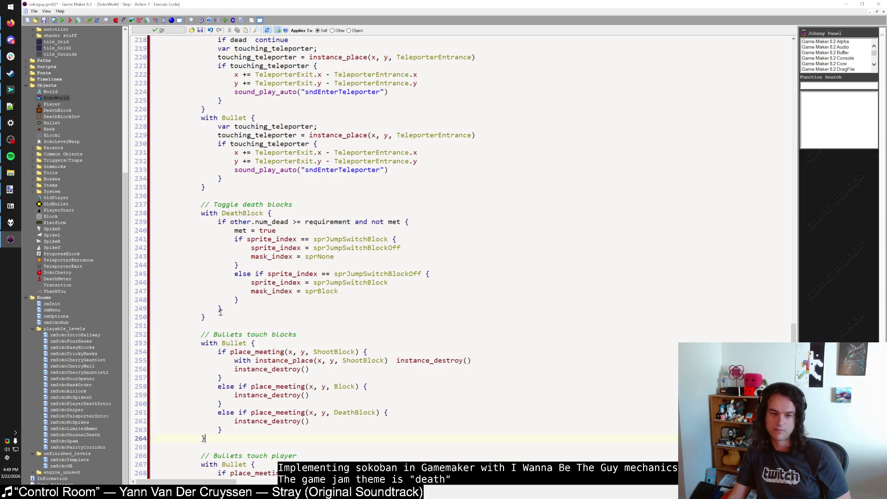
drag(220, 313, 201, 203)
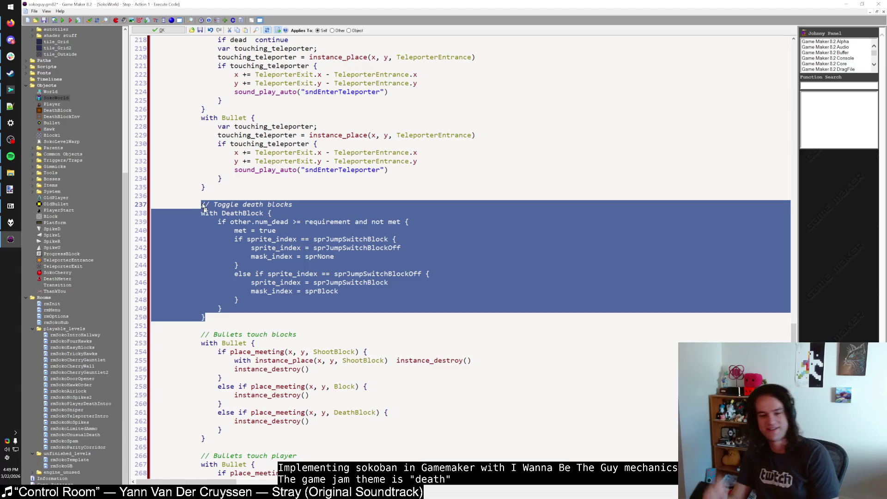
drag(213, 438, 206, 317)
key(Delete)
scroll(204, 349, down, 1)
scroll(203, 349, down, 15)
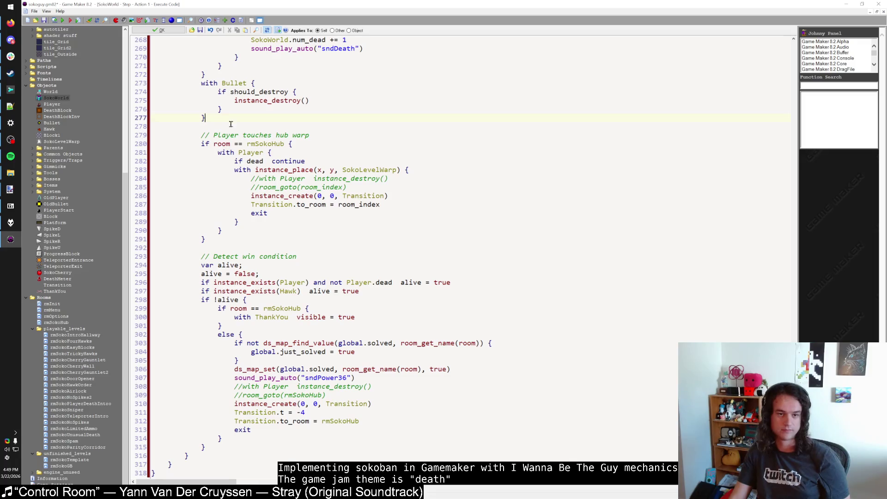
Tidy the lines after the loop's closing brace and dedent the hub-warp and win-condition code one level.
key(Return)
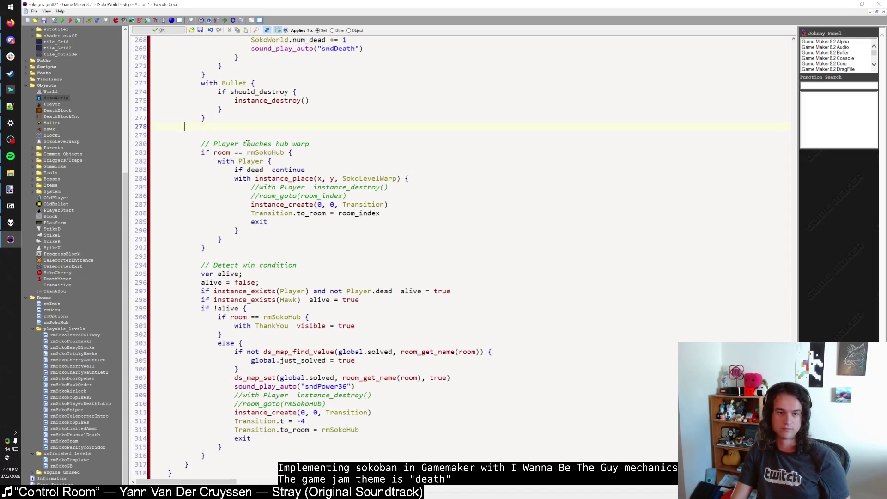
key(Return)
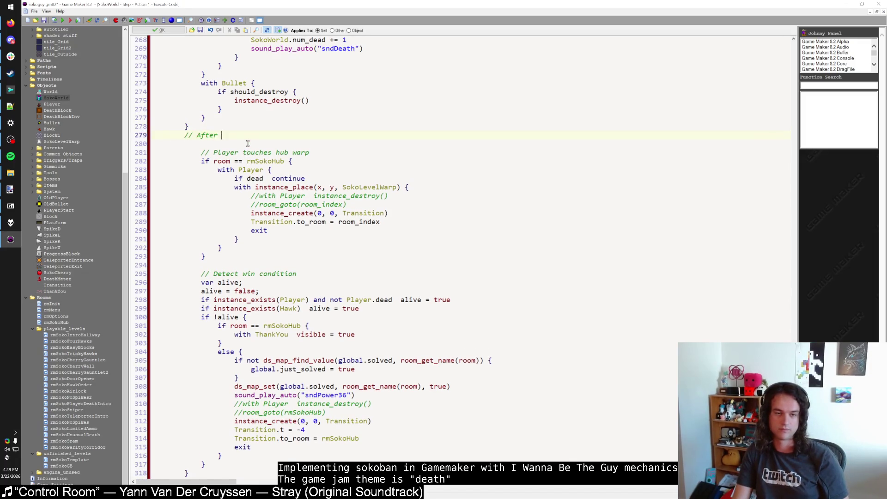
key(BackSpace)
key(BackSpace)
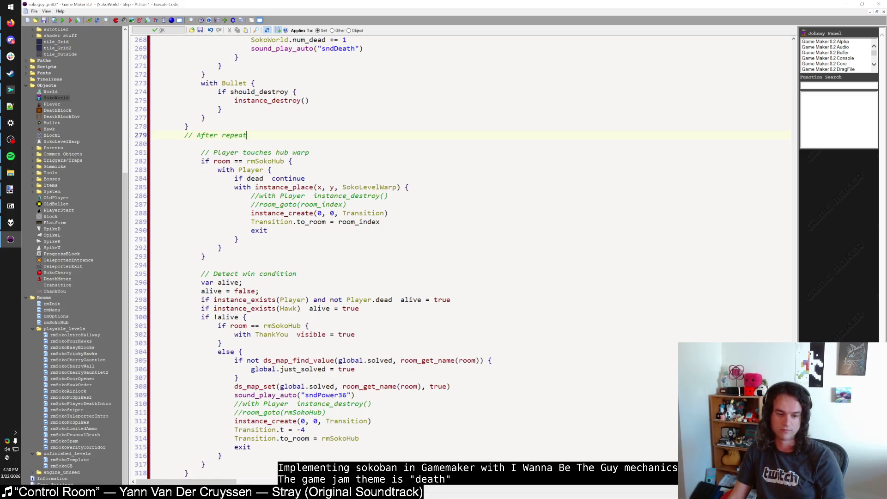
scroll(369, 259, down, 1)
drag(139, 447, 140, 452)
click(206, 455)
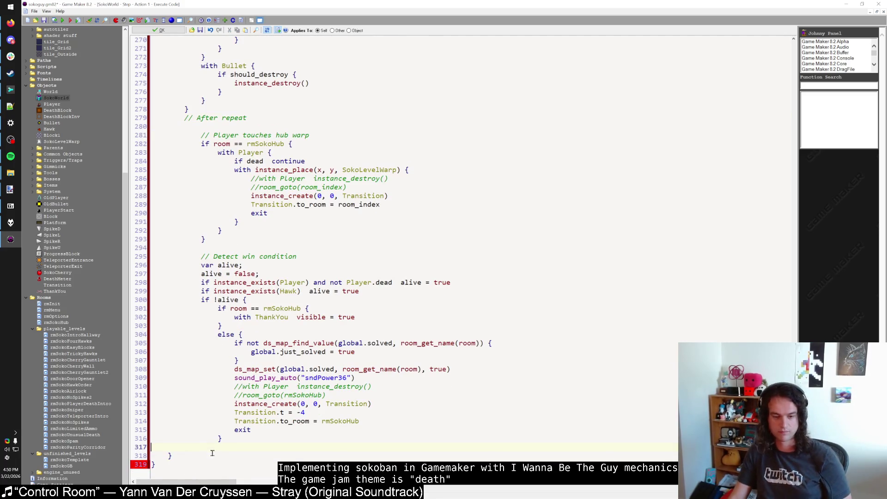
key(shift+Home)
key(BackSpace)
key(BackSpace)
drag(207, 446, 203, 135)
key(shift+Tab)
key(BackSpace)
Add a boxed '// After repeat' comment, paste the Bullets touch blocks code below it and dedent it.
click(207, 112)
key(Return)
key(Return)
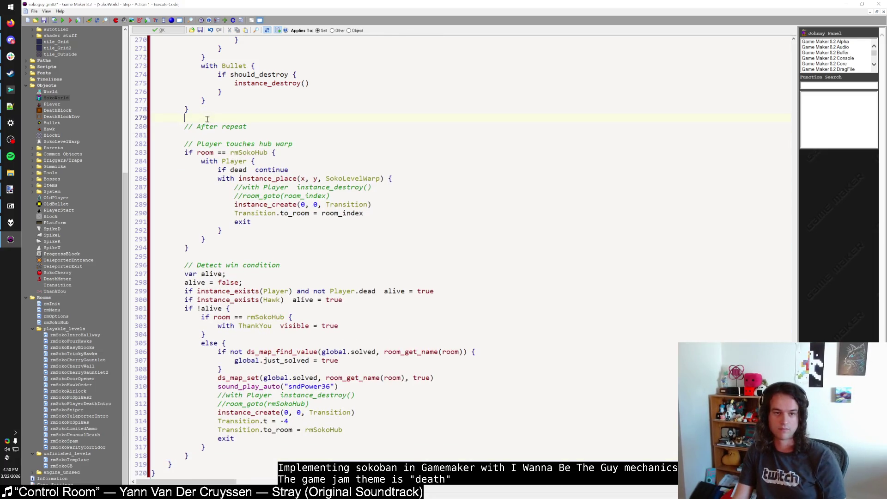
text(//)
key(Down)
key(End)
key(Return)
text(//)
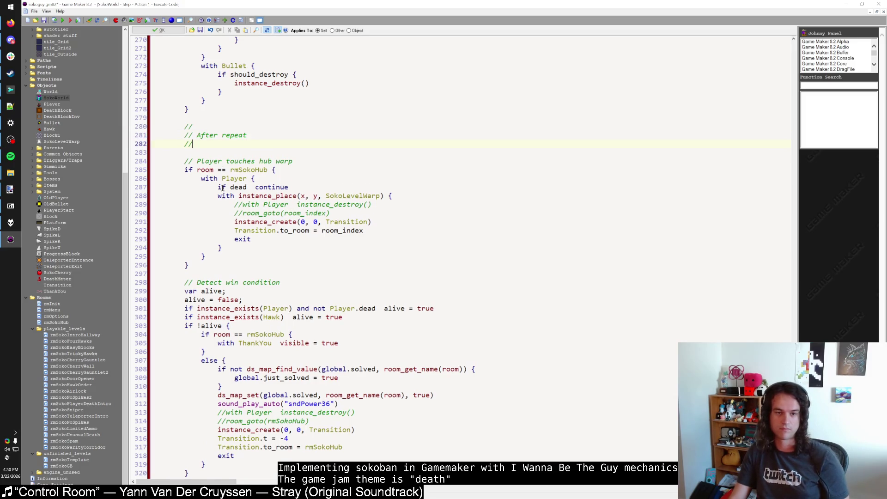
key(Return)
key(Return)
key(ctrl+v)
key(shift+Up)
key(shift+Up)
key(shift+Up)
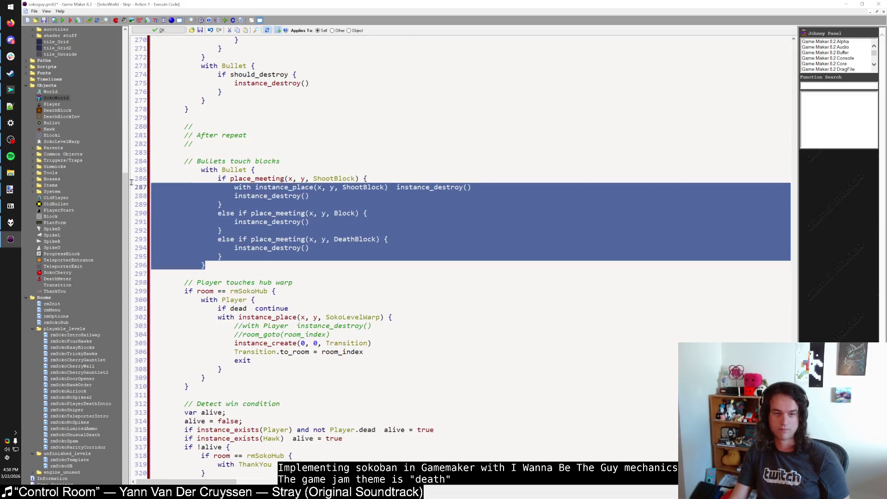
key(shift+Tab)
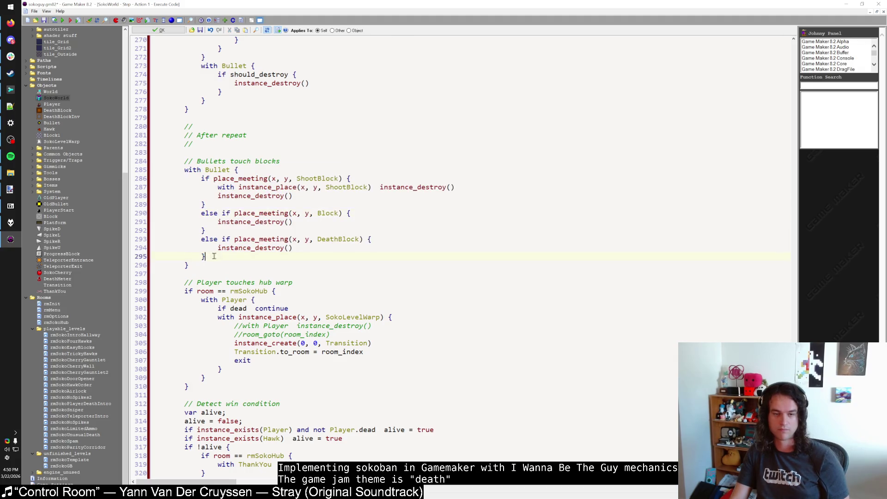
scroll(209, 263, up, 5)
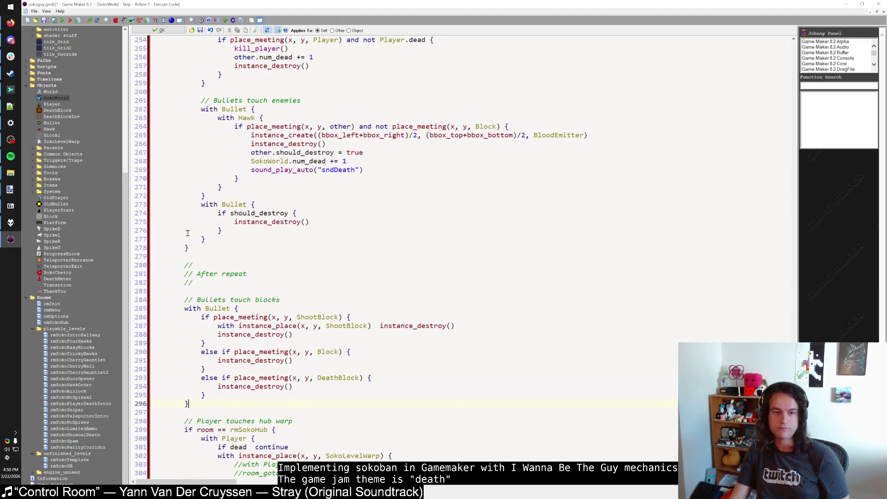
scroll(188, 145, up, 4)
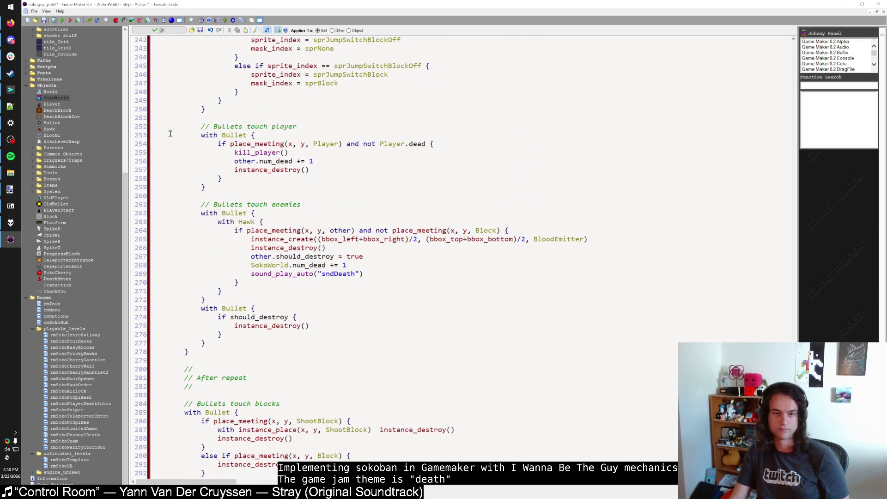
scroll(170, 134, up, 3)
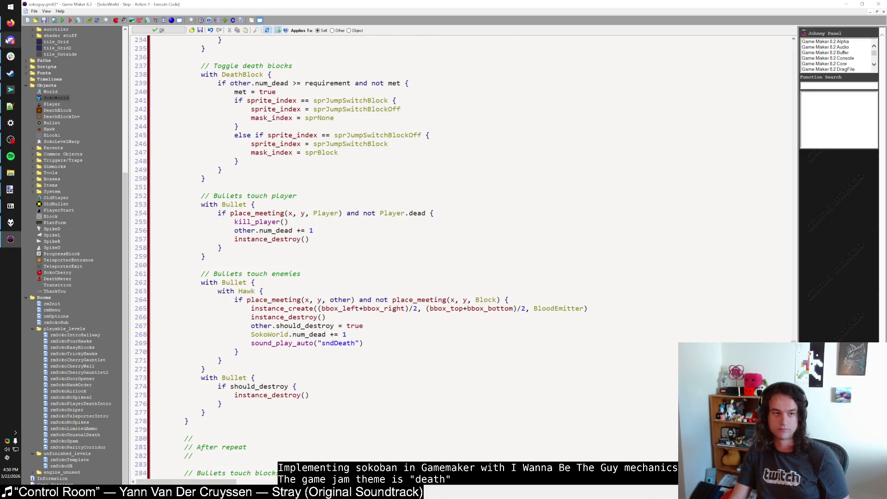
Rebuild and run Sokoguy, shoot around the first level, then die on the spikes.
click(68, 21)
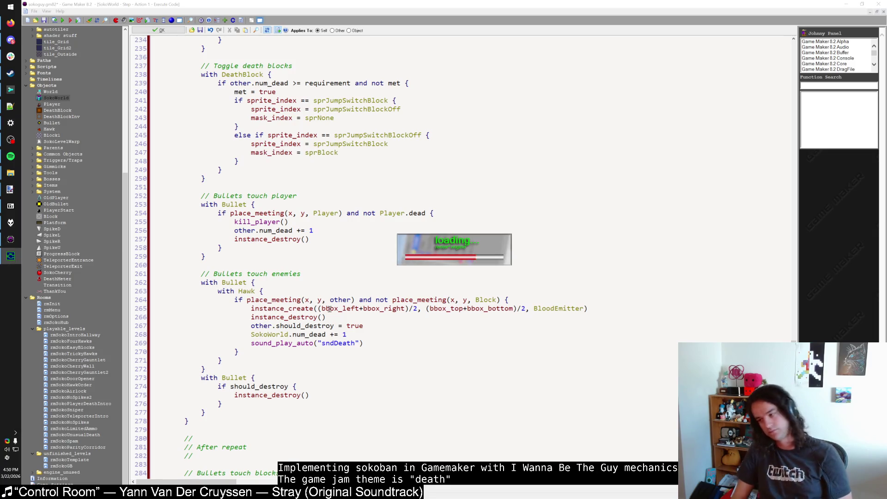
key(shift)
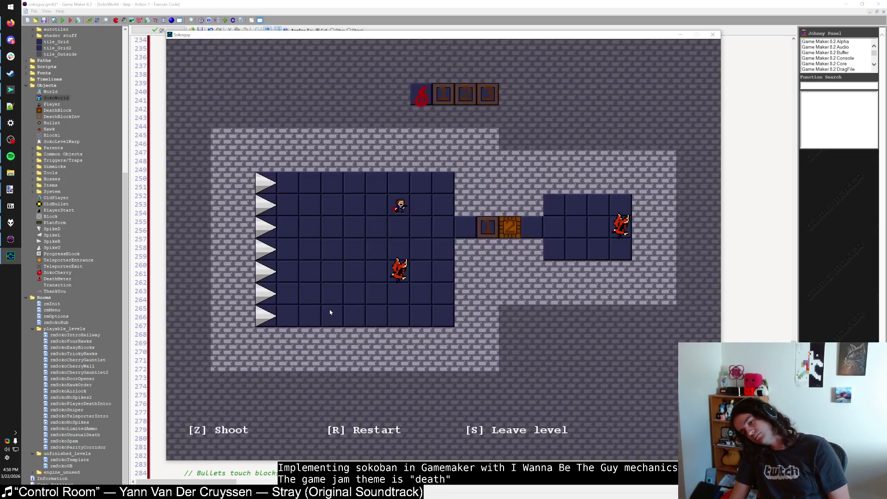
key(Left)
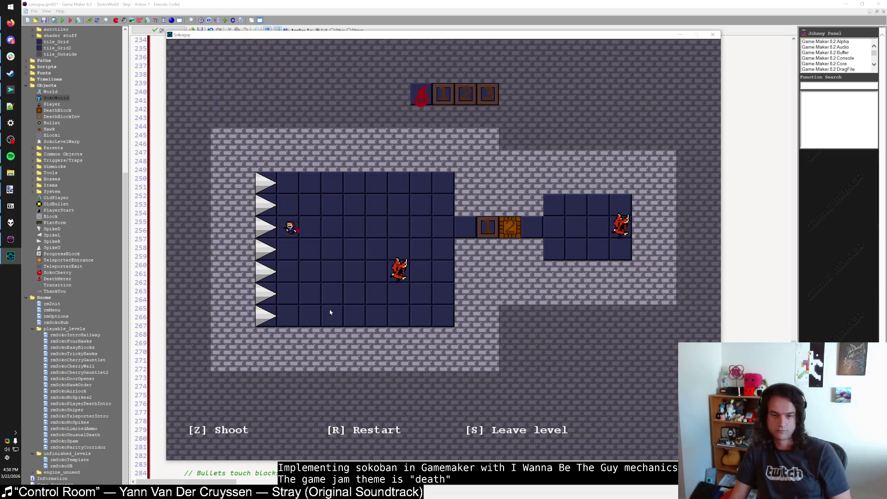
key(Right)
key(z)
key(Down)
key(z)
key(z)
key(Down)
key(z)
key(Left)
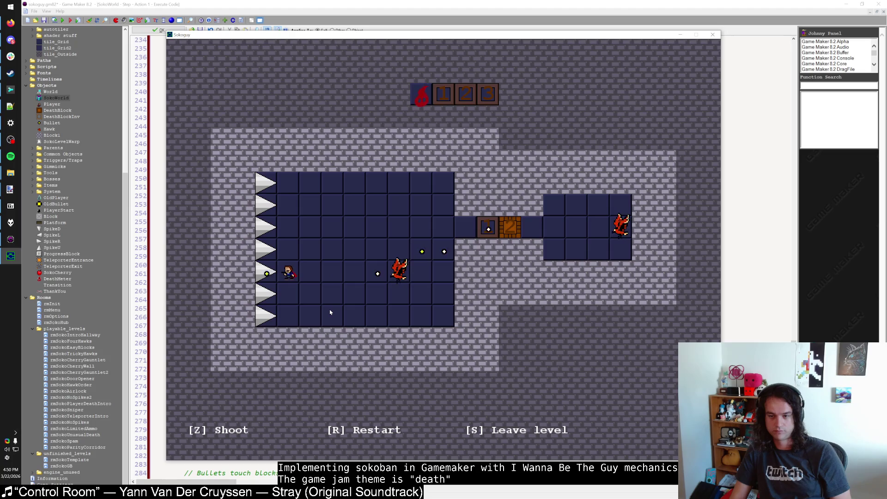
key(Left)
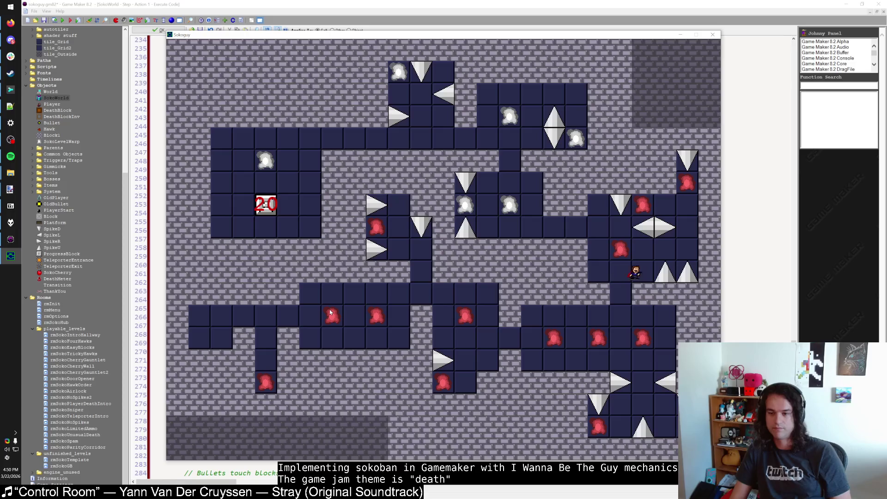
Enter and leave the cherry level, then enter the teleporter level and shoot the left hawk.
key(Up)
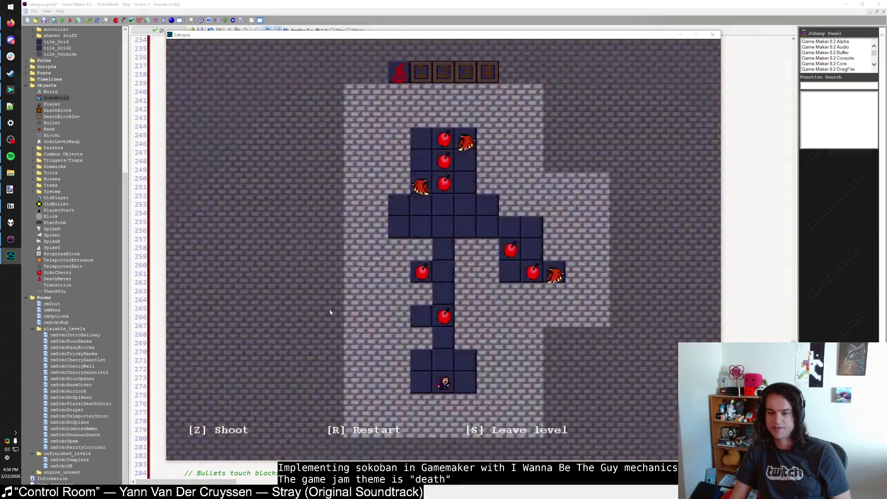
key(s)
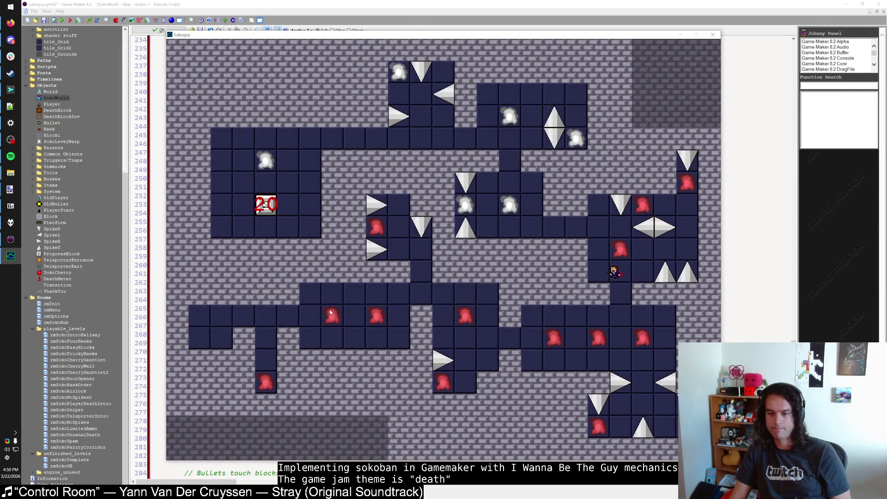
key(Left)
key(Left)
key(Up)
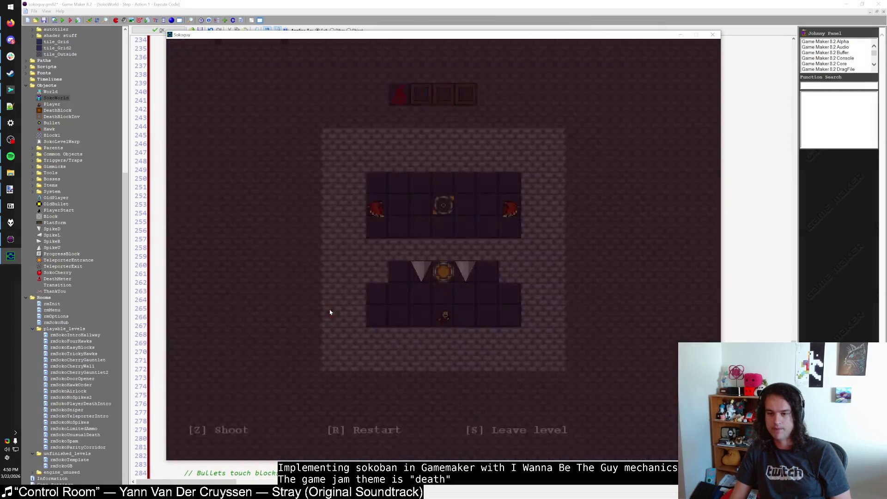
key(Up)
key(Right)
key(Right)
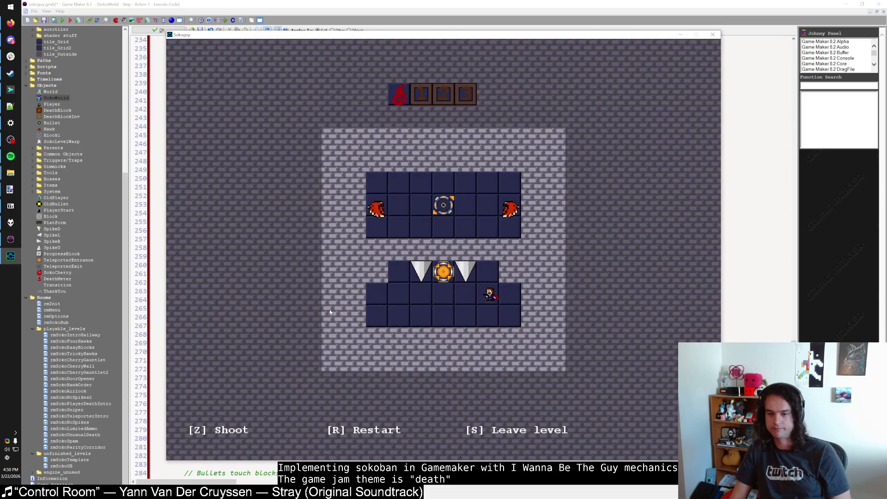
key(Up)
key(z)
key(Down)
key(Left)
key(Left)
key(Left)
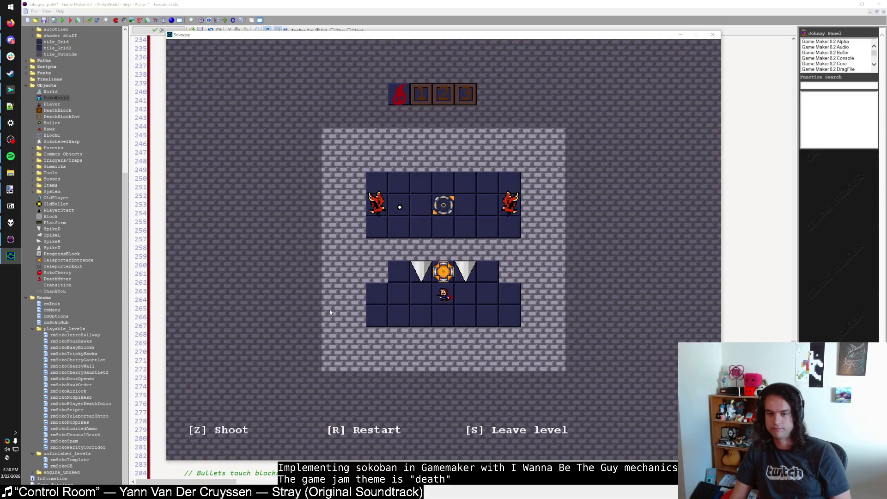
Reposition, shoot again and step through the teleporter to kill the right hawk.
key(Left)
key(Left)
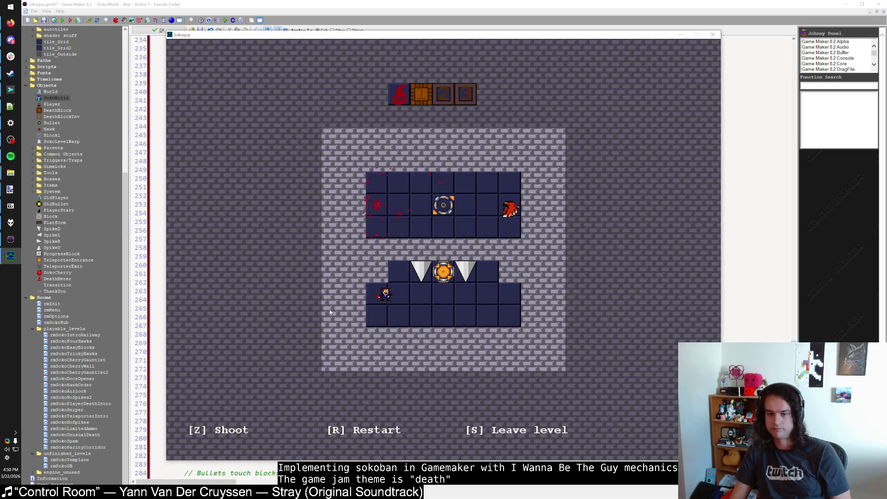
key(Right)
key(Up)
key(z)
key(Down)
key(Left)
key(Right)
key(Right)
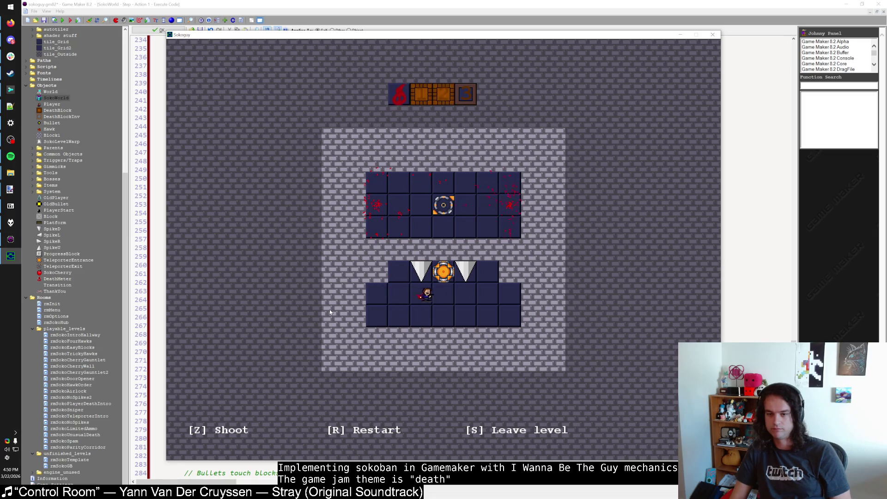
key(Right)
key(Up)
Restart the level with R, shoot the left hawk again, then walk onto the left spike.
key(r)
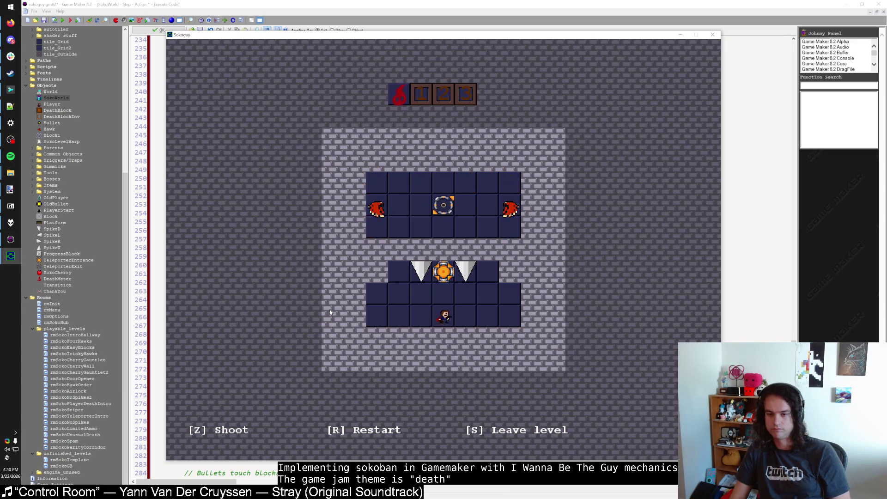
key(Right)
key(Right)
key(Right)
key(Up)
key(Left)
key(Up)
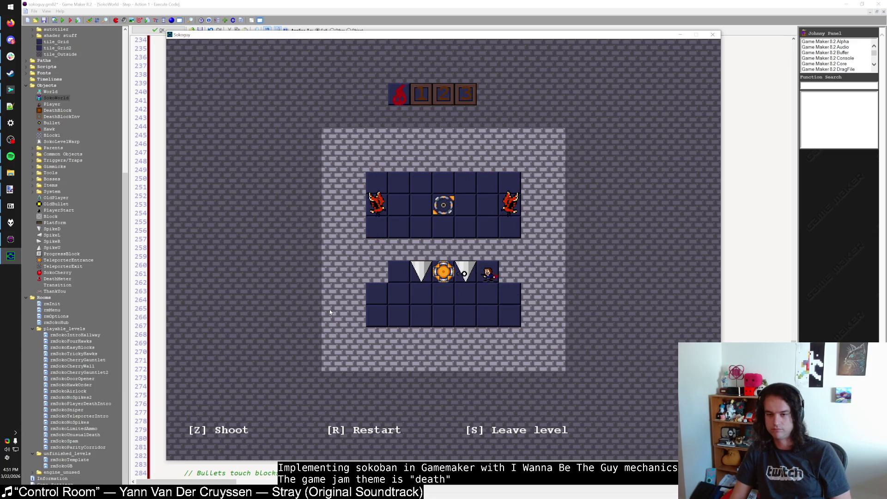
key(z)
key(Down)
key(Left)
key(Left)
key(Left)
key(Left)
key(Up)
key(Down)
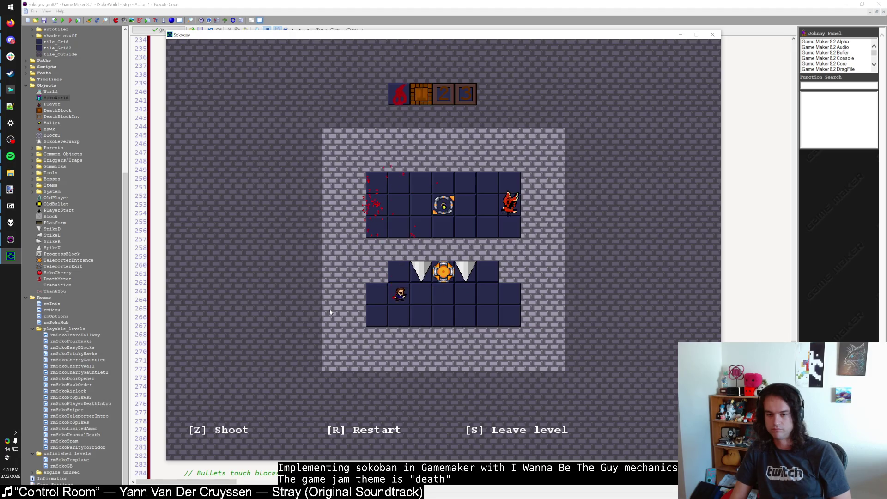
key(Right)
key(Up)
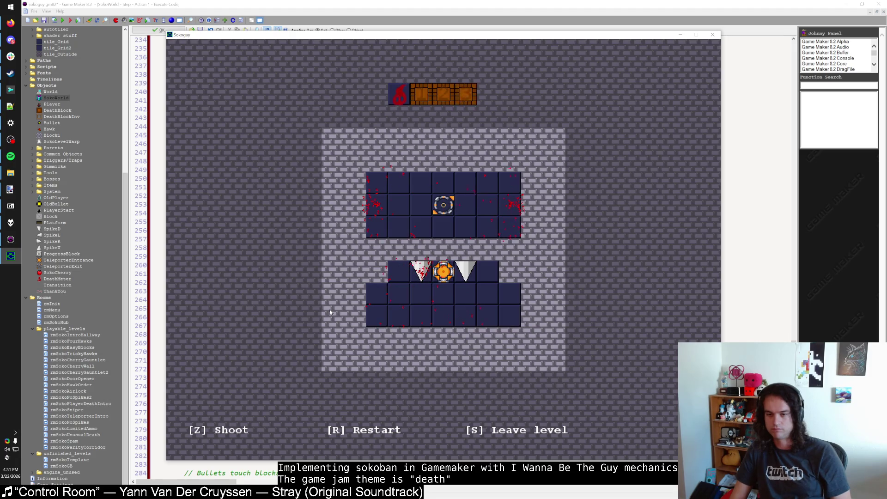
Play the one-hawk level, passing through the orb teleporter to kill the hawk.
key(Left)
key(Left)
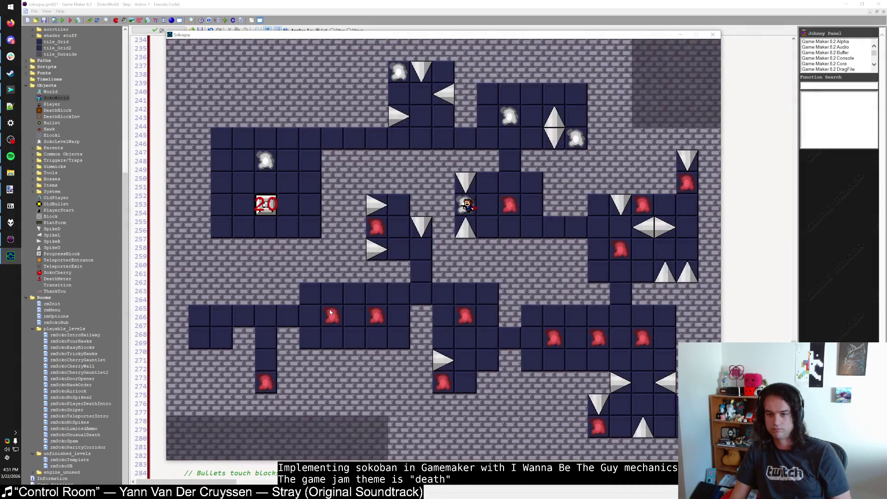
key(Left)
key(Left)
key(Right)
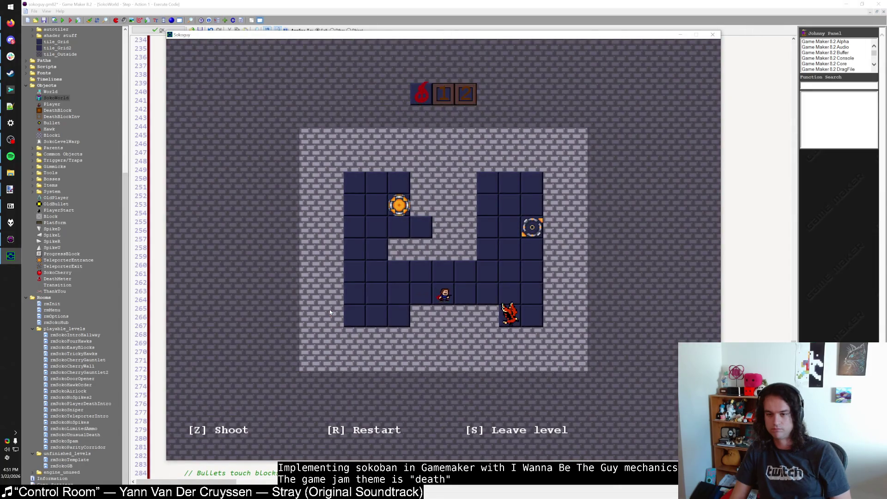
key(Right)
key(Left)
key(Left)
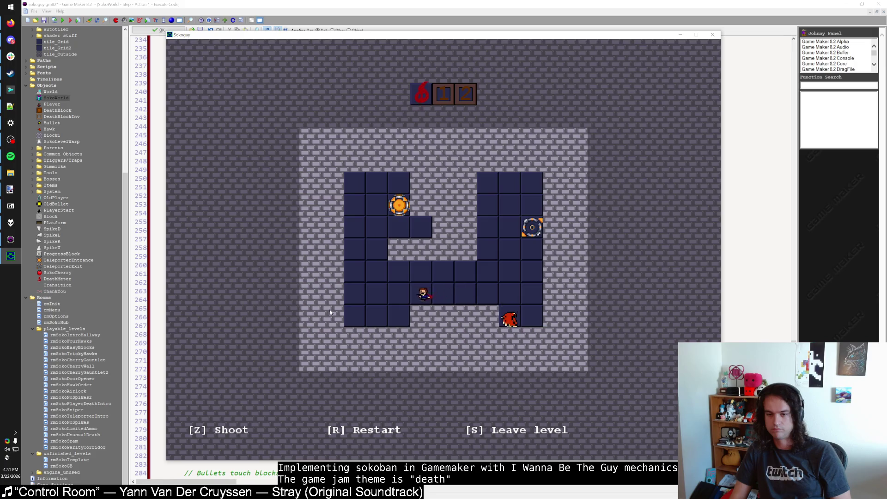
key(Left)
key(Left)
key(Up)
key(Up)
key(Up)
key(Right)
key(Right)
key(Left)
key(Up)
key(Down)
key(Down)
key(Down)
key(Left)
key(Left)
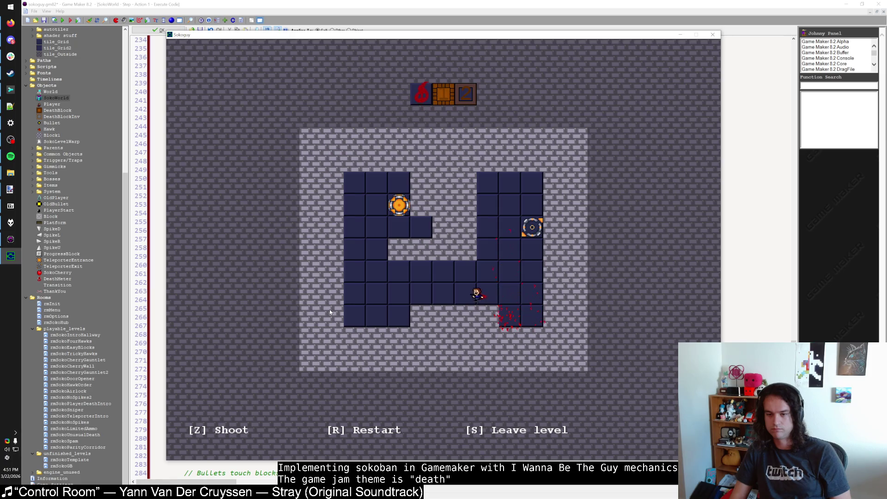
key(Left)
key(Left)
key(Left)
key(Left)
key(Left)
key(Up)
key(Up)
key(Up)
key(Up)
key(Right)
key(Down)
key(Down)
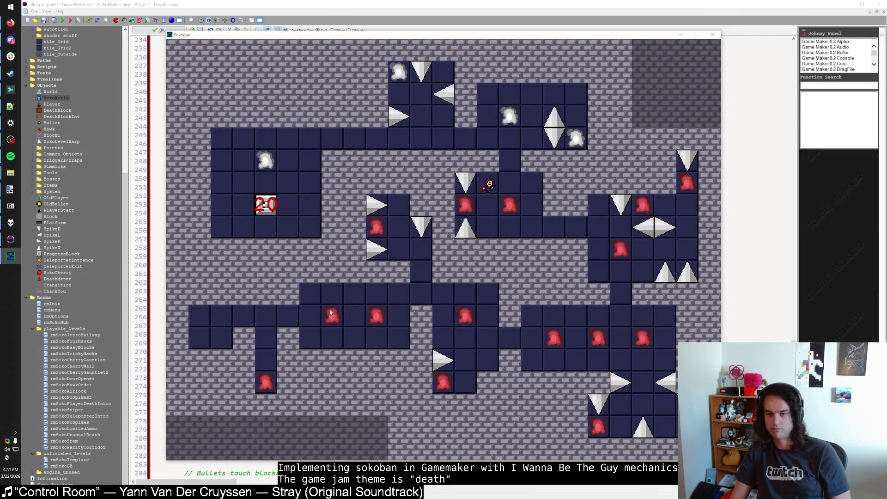
Try another hub level, return to the hub, enter the ice-block level, then switch to the rmSokoHub Room Editor.
key(Right)
key(Up)
key(Down)
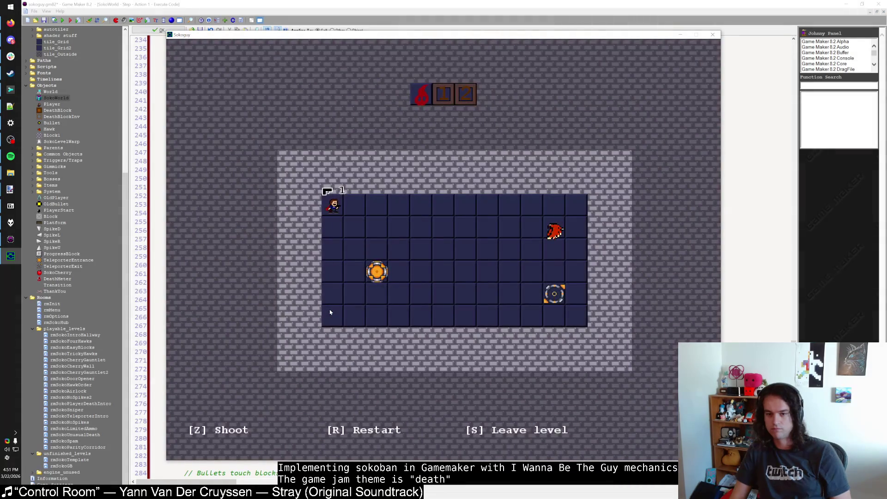
key(Down)
key(Right)
key(s)
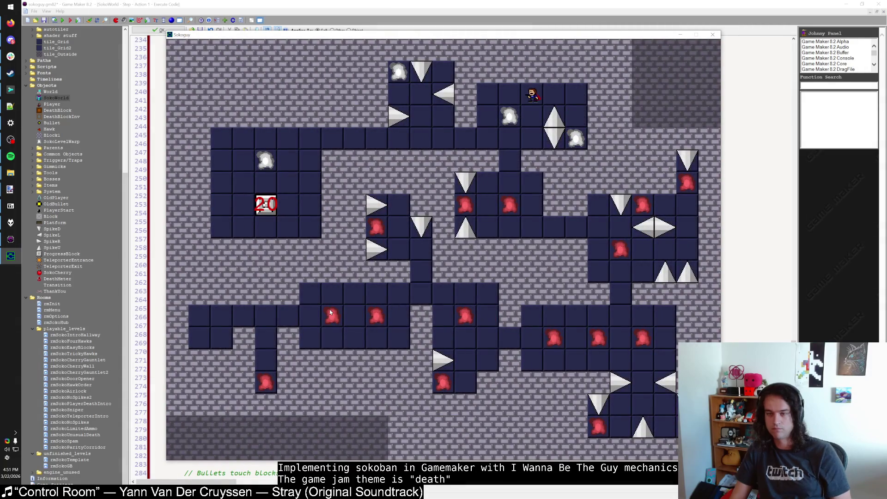
key(Down)
key(Up)
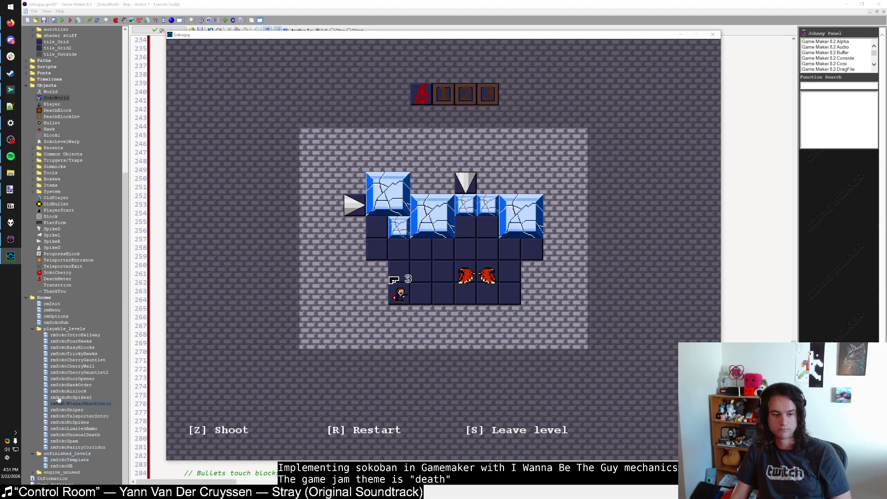
key(alt+Tab)
key(alt+Tab)
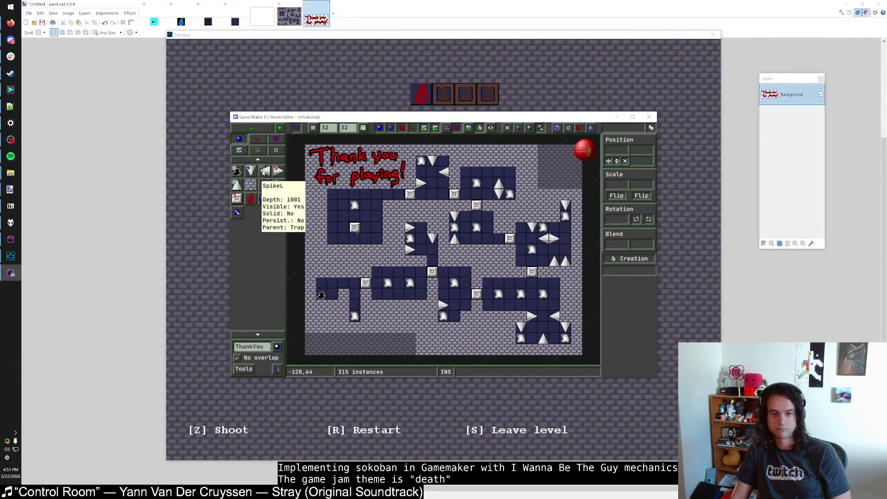
Place a SpikeU upward spike below the diamond spike near the top right of rmSokoHub.
click(265, 171)
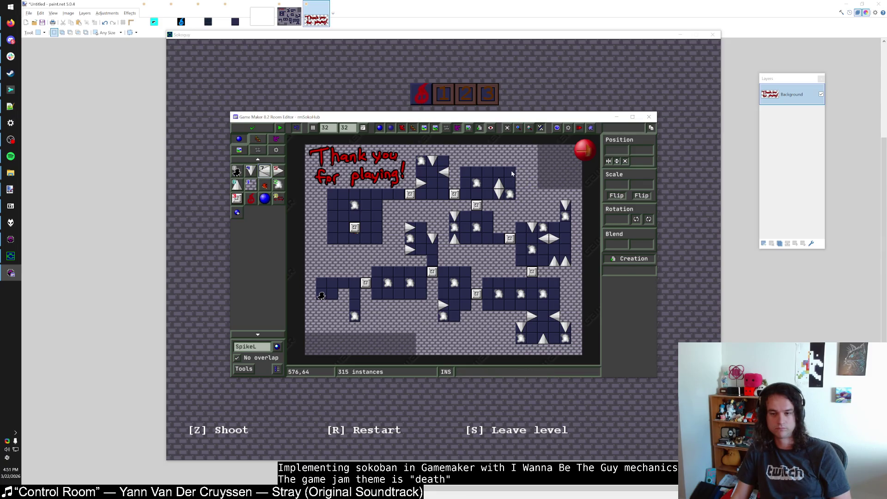
key(alt+Tab)
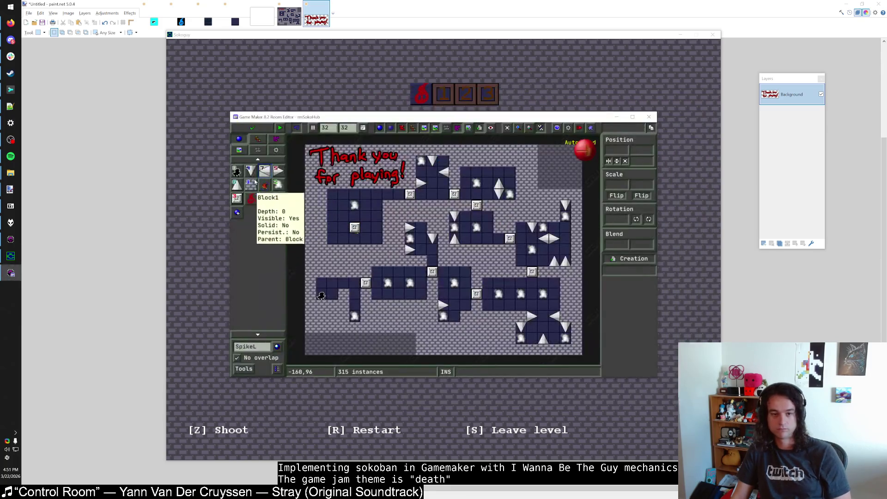
click(240, 187)
click(509, 205)
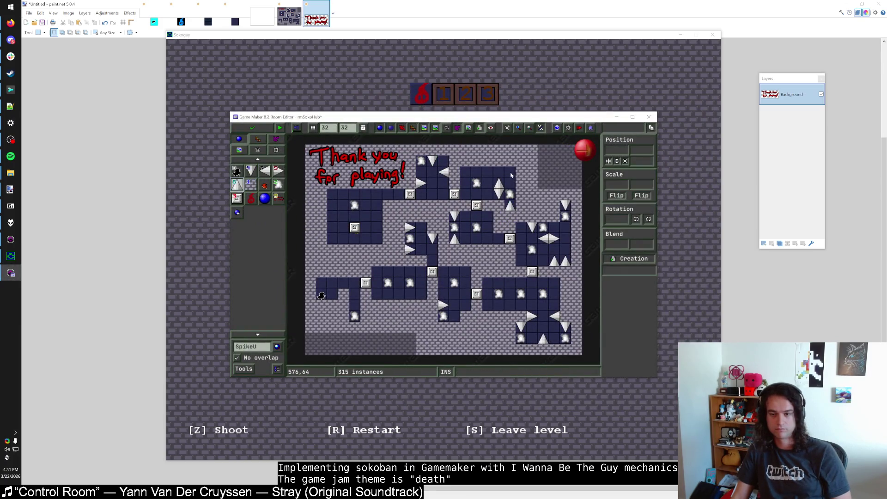
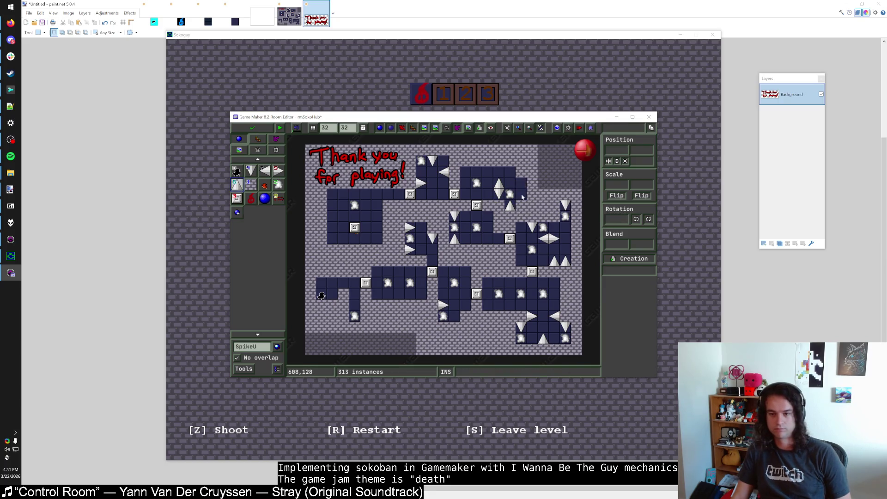
Place downward spikes near 608,96 in the hub room and delete the extra one.
click(521, 193)
click(250, 171)
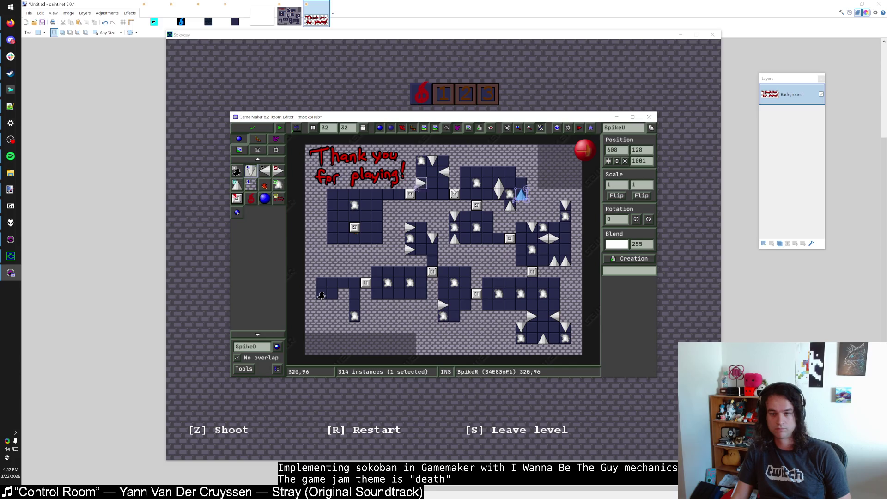
click(521, 186)
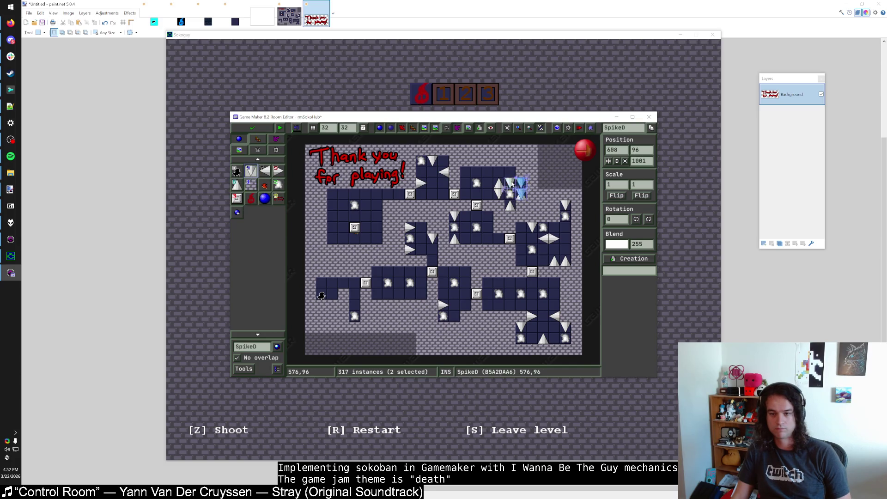
click(520, 196)
click(510, 184)
key(Delete)
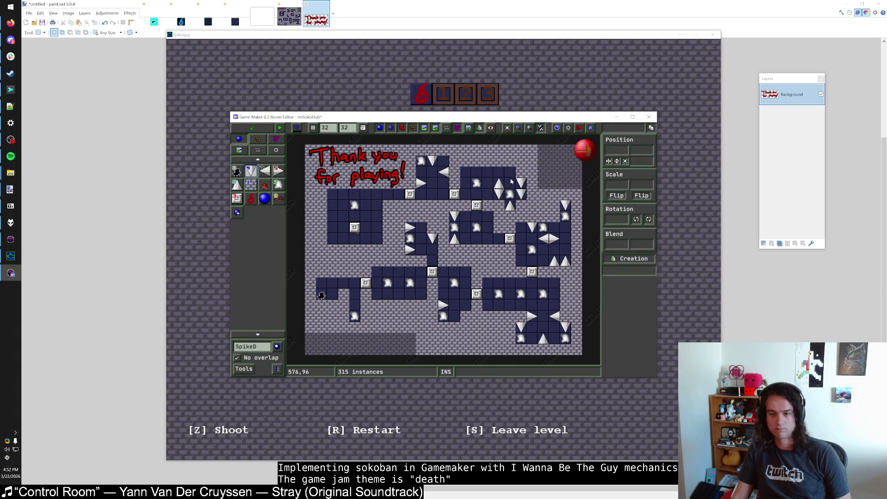
Move the upward spike from 544,96 to 576,96 and run the game to test.
drag(500, 185, 511, 184)
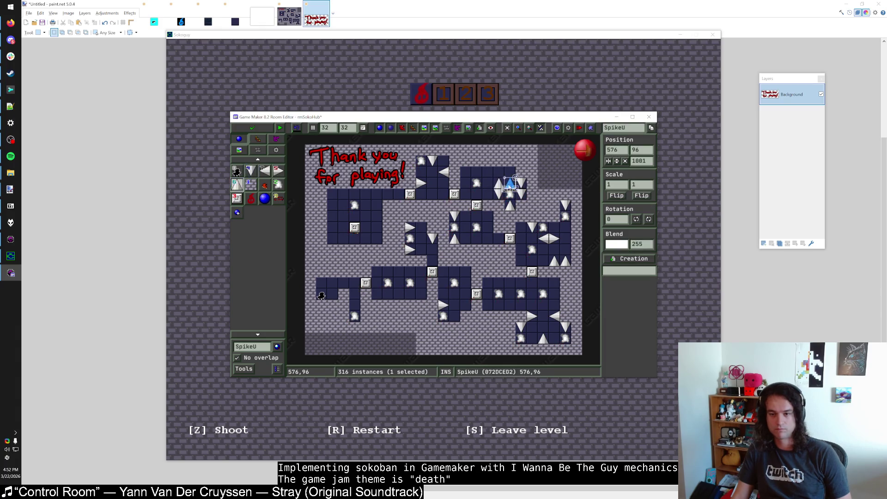
key(Escape)
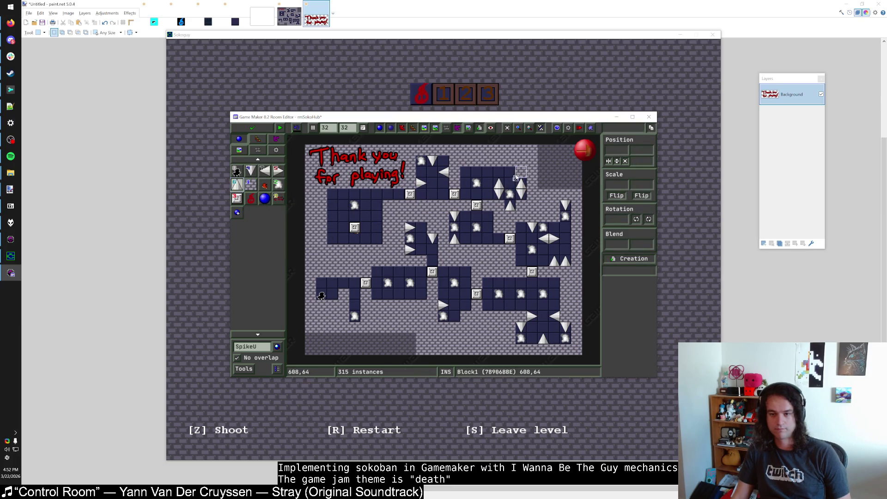
click(215, 234)
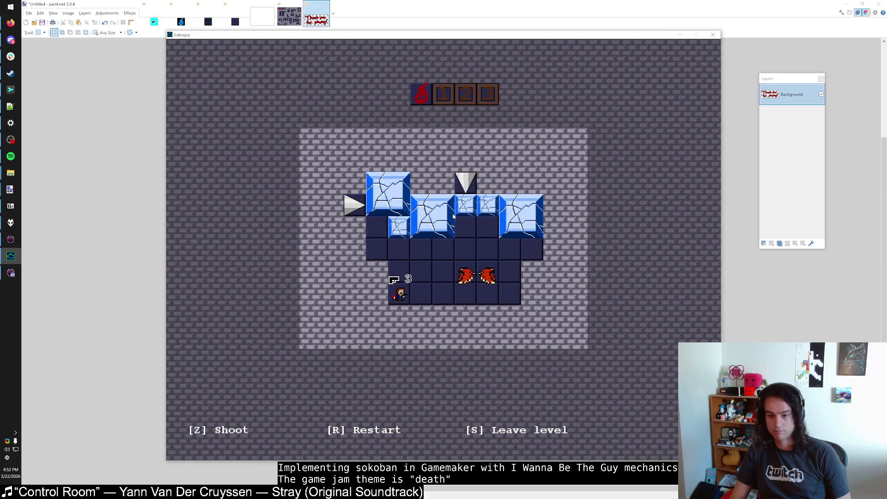
Walk up to the ice blocks, then shoot them and both demons.
key(Up)
key(Up)
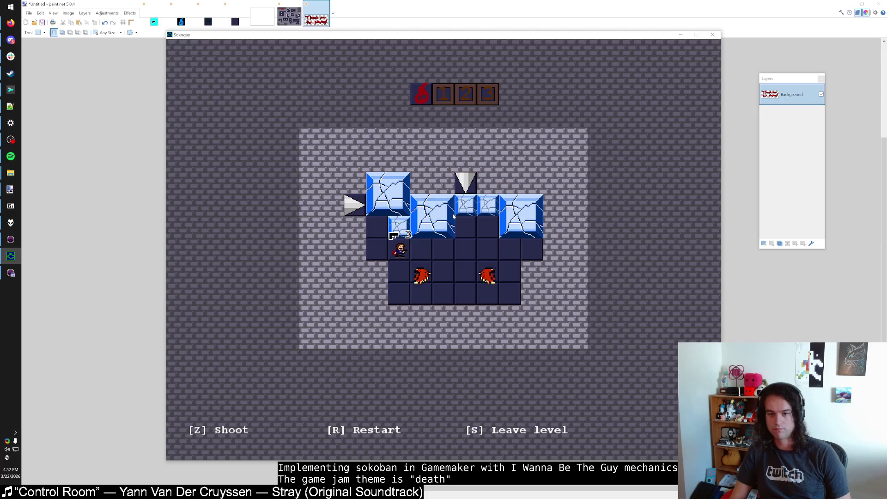
key(Right)
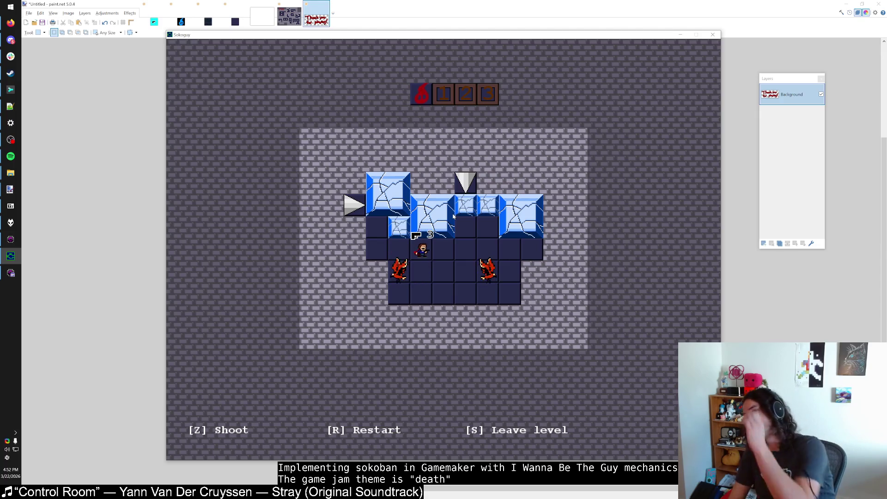
key(Right)
key(Right)
key(Up)
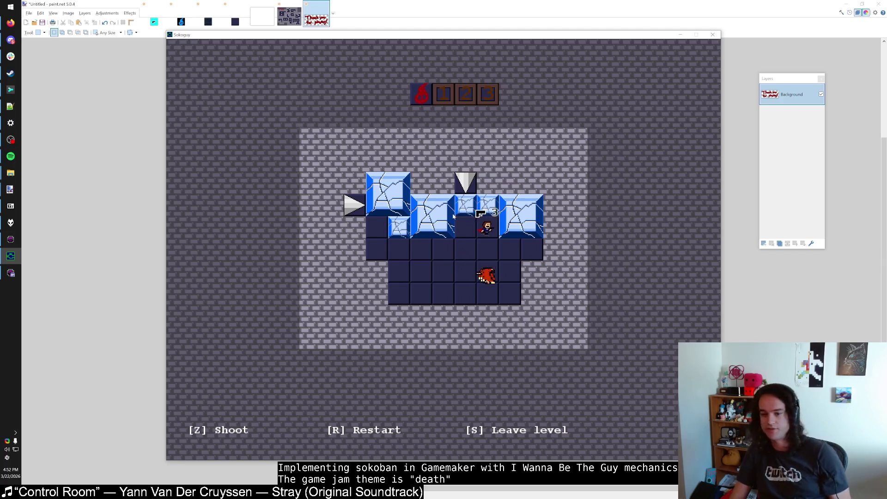
key(z)
key(z)
key(Left)
key(Up)
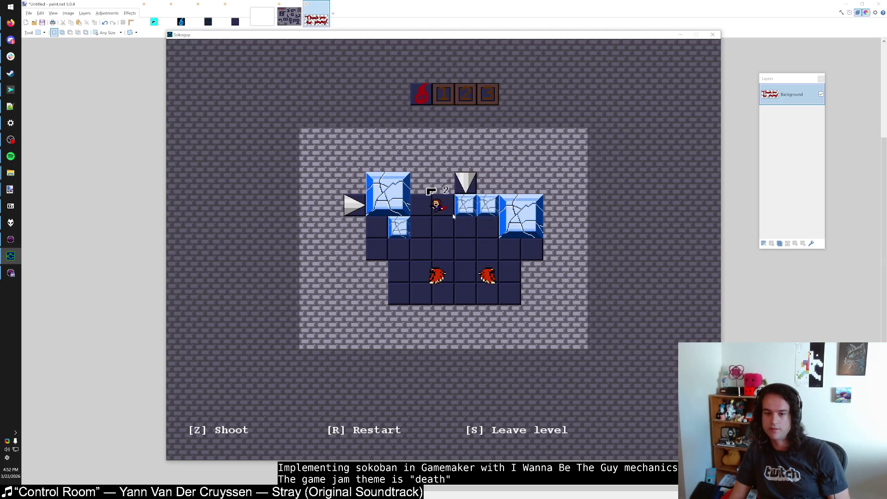
key(Down)
key(Down)
key(Down)
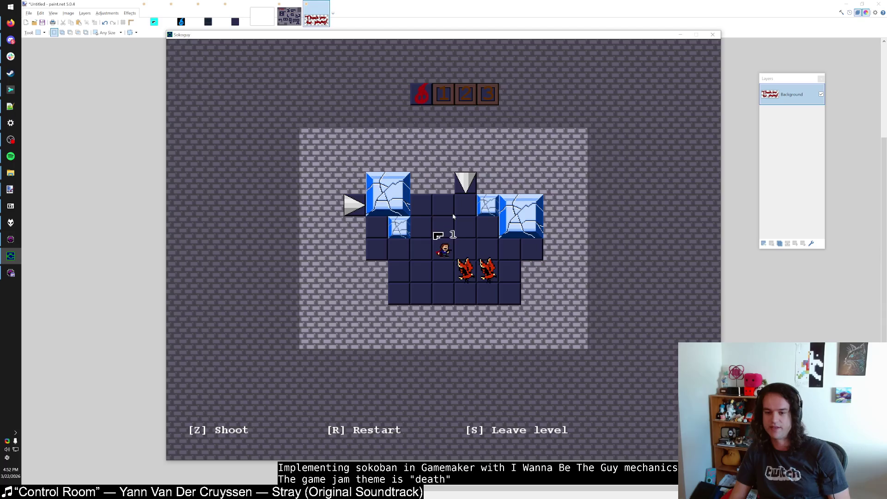
key(z)
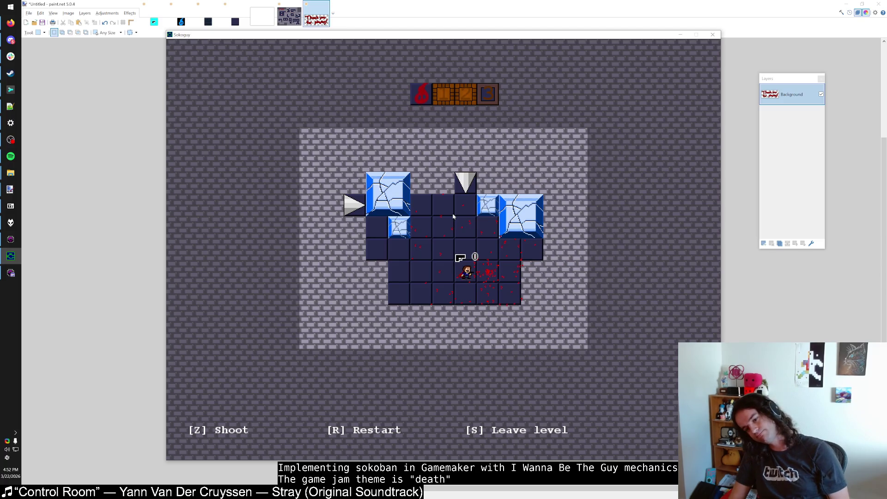
Move up, shoot the left demon, walk left and restart the level.
key(Up)
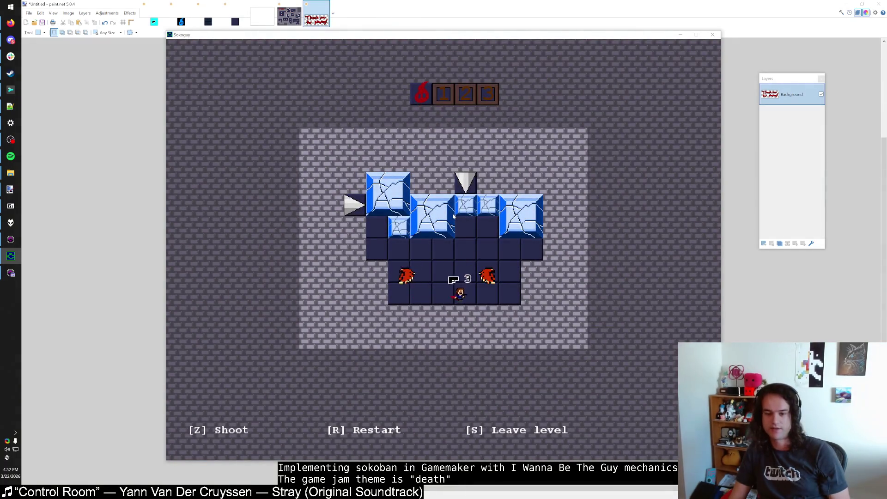
key(z)
key(Left)
key(Left)
key(Left)
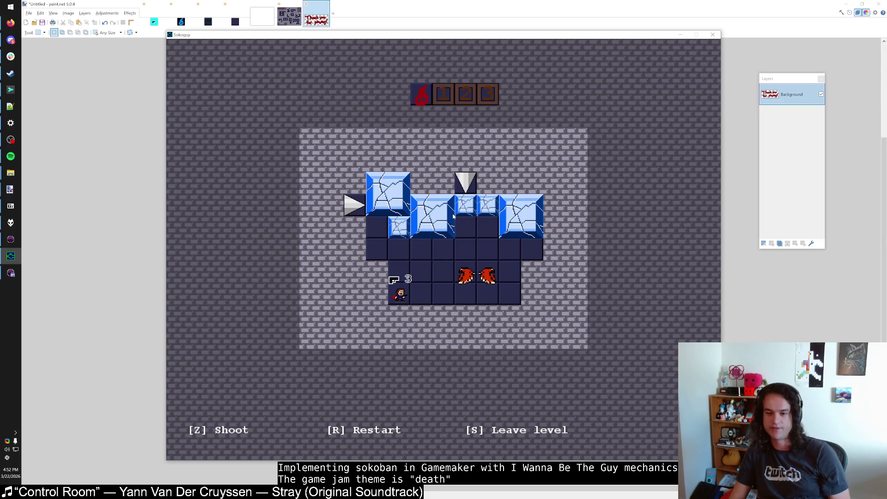
key(r)
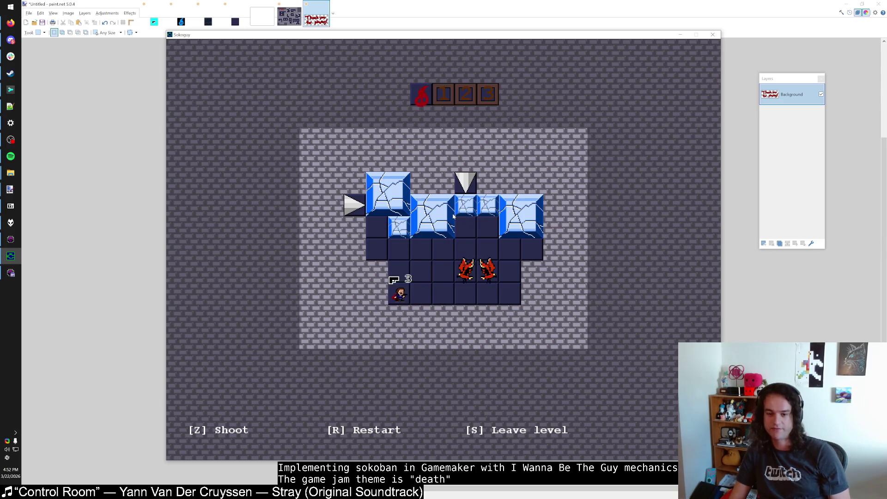
Replay the level into the demons, restart again, then close the game window.
key(z)
key(Right)
key(Right)
key(Right)
key(Up)
key(Up)
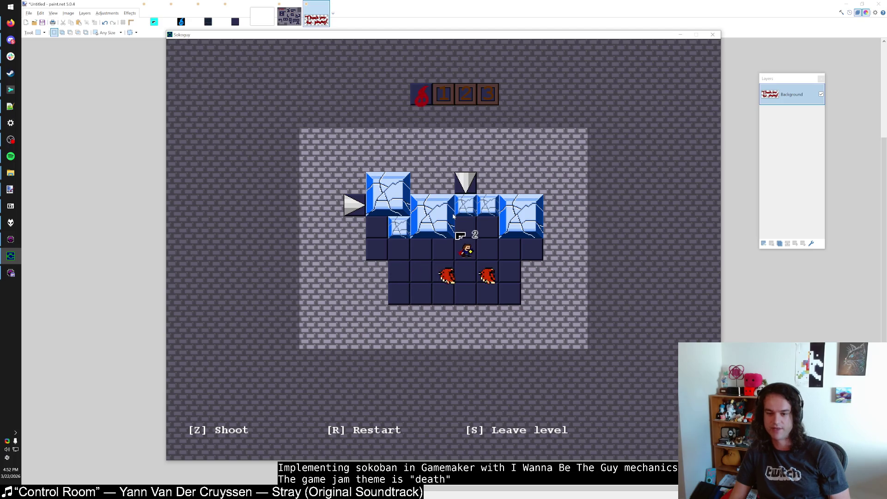
key(Left)
key(Left)
key(Left)
key(Down)
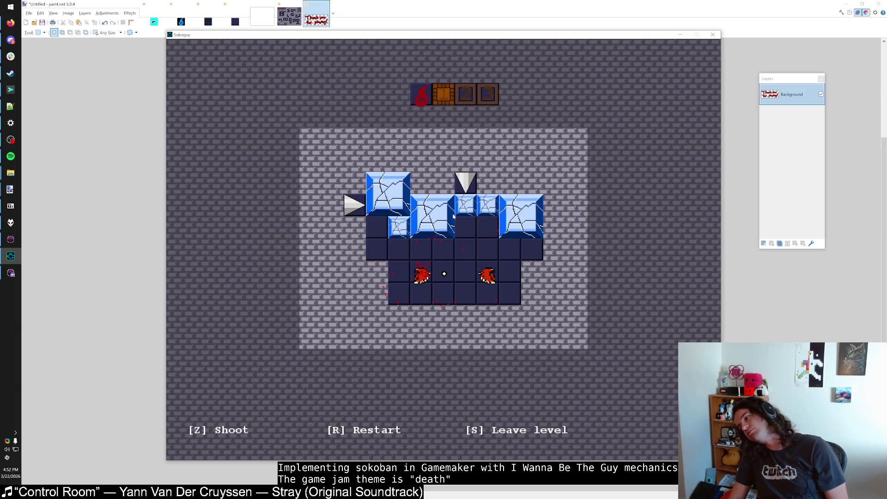
key(r)
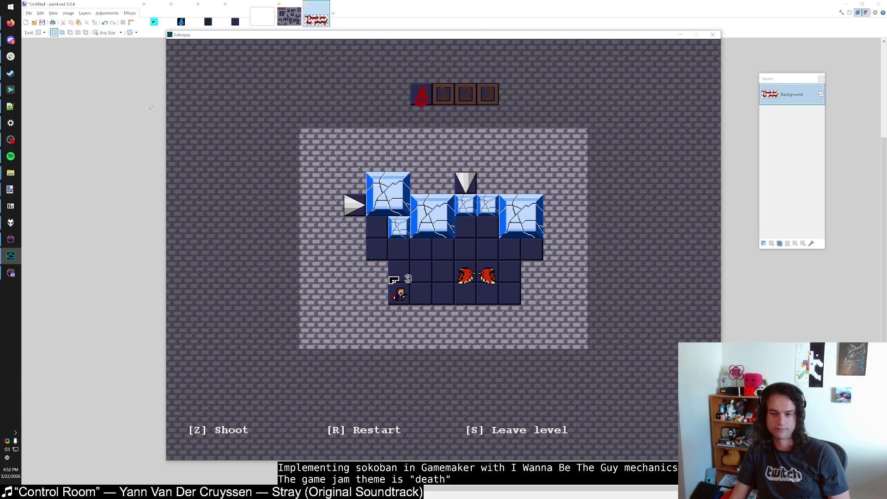
click(714, 35)
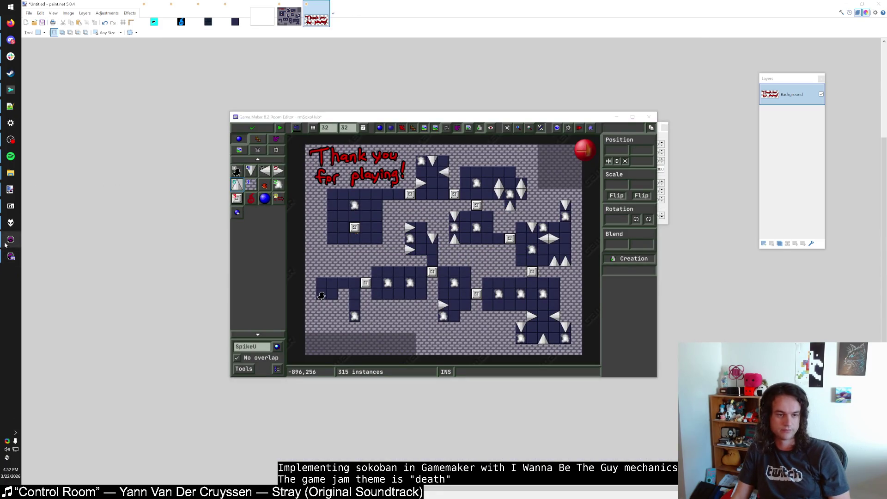
Save the hub room, open rmSokoLimitedAmmo and move its right hawk to 480,288.
click(252, 128)
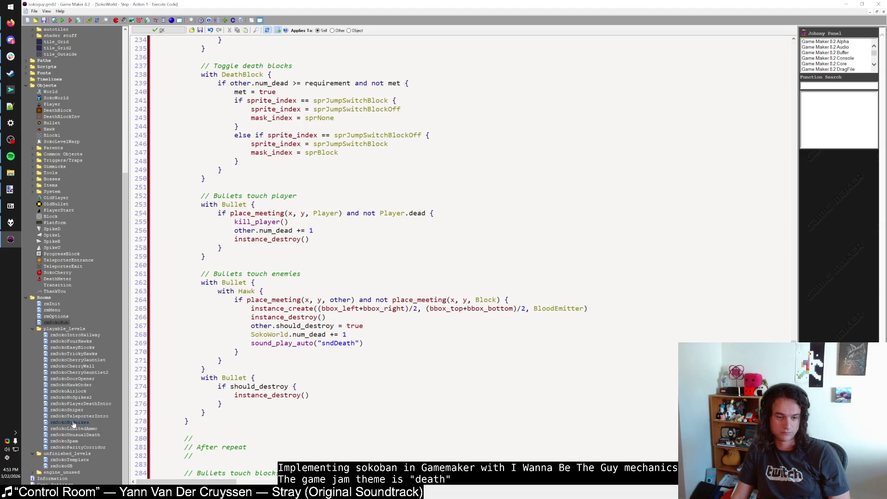
double_click(74, 430)
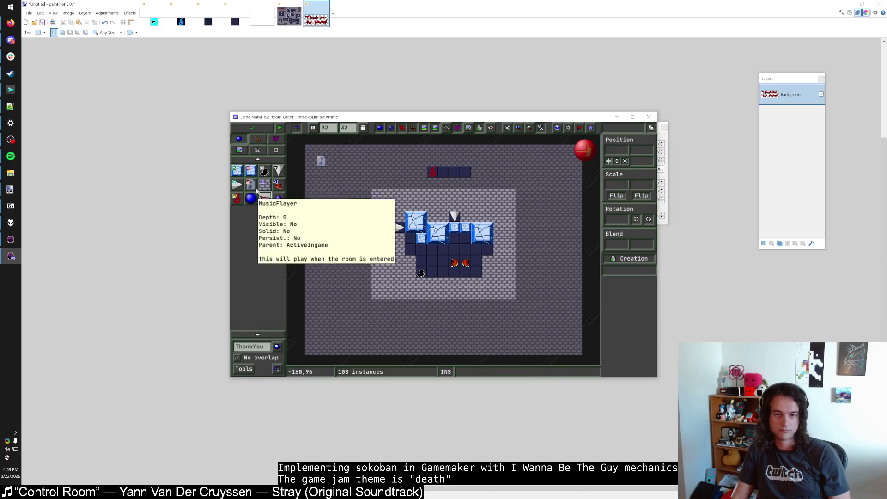
scroll(477, 279, up, 1)
mouse_move(477, 279)
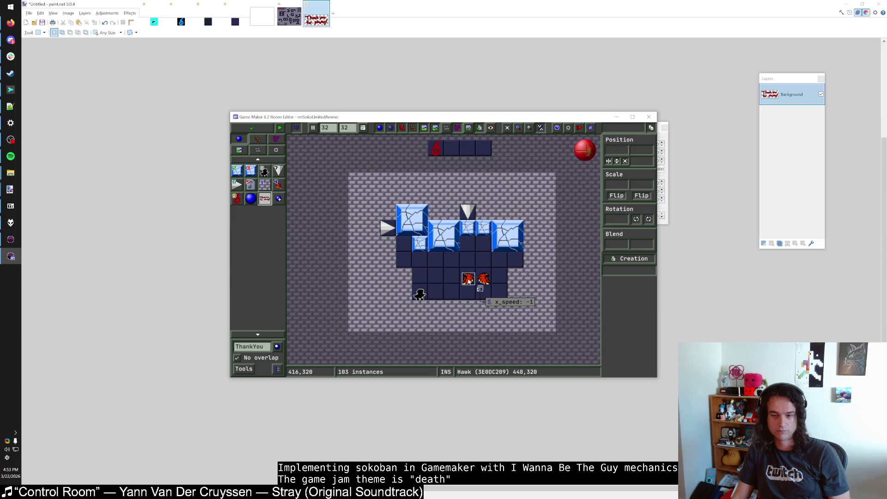
drag(468, 280, 484, 264)
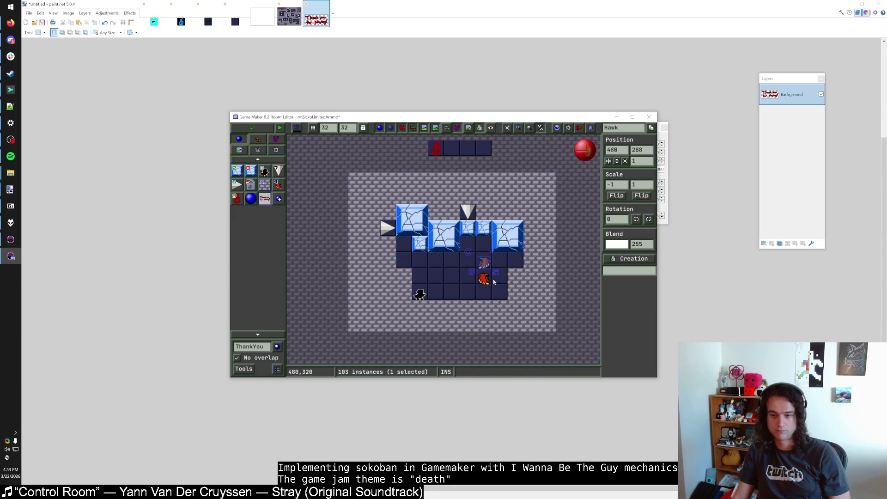
Set the hawk's y_speed to -1, save the room and run the game.
mouse_move(503, 284)
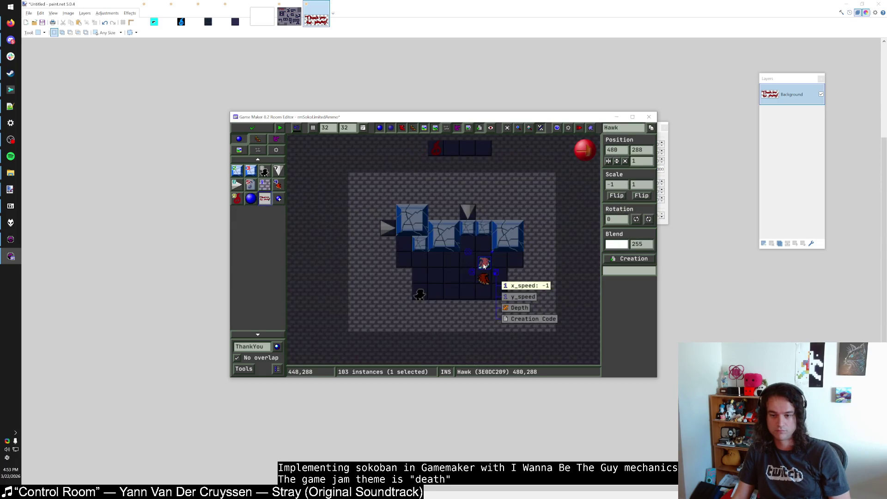
click(522, 298)
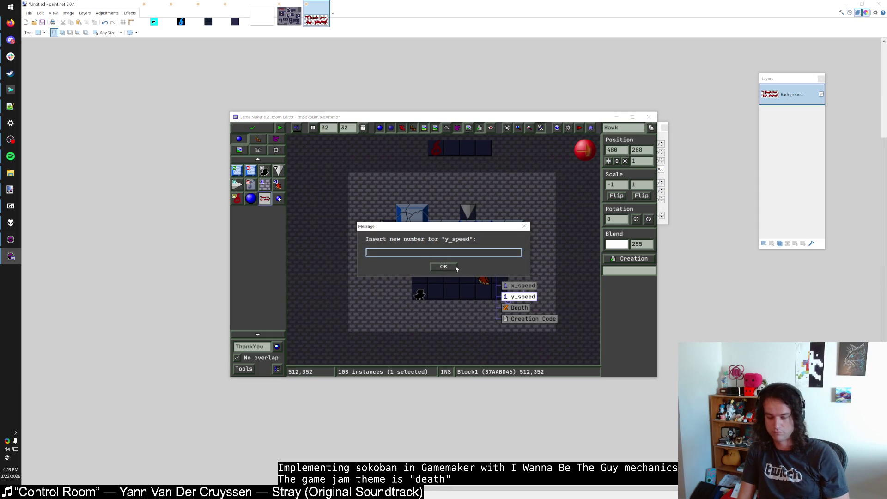
text(-1)
click(444, 267)
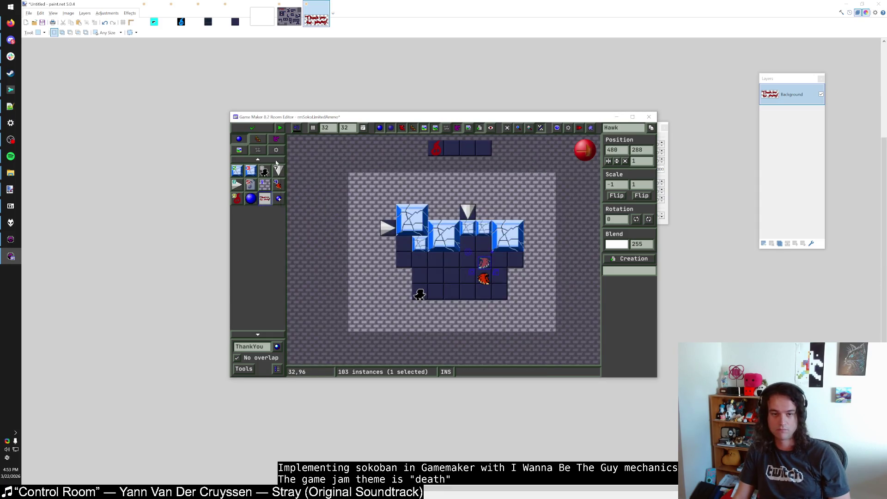
click(252, 128)
click(62, 22)
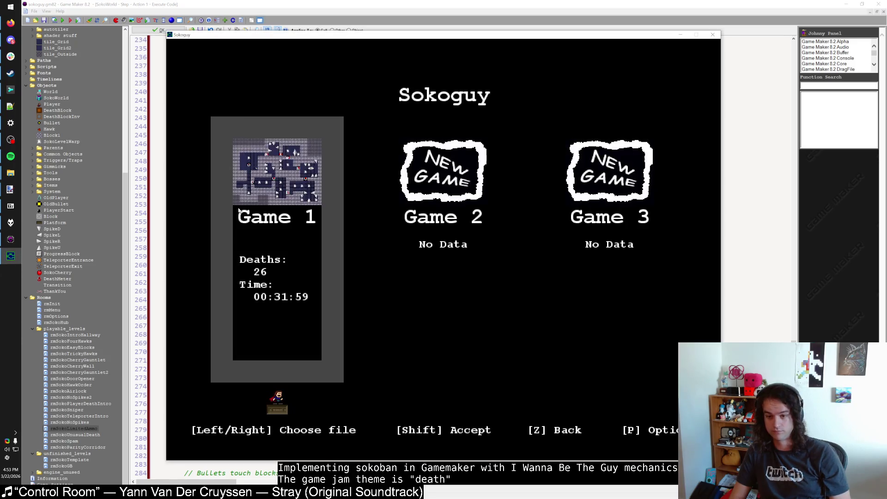
Continue the first save file, shoot the hawk and shatter the ice block to the left.
key(shift)
key(shift)
key(Right)
key(Up)
key(Right)
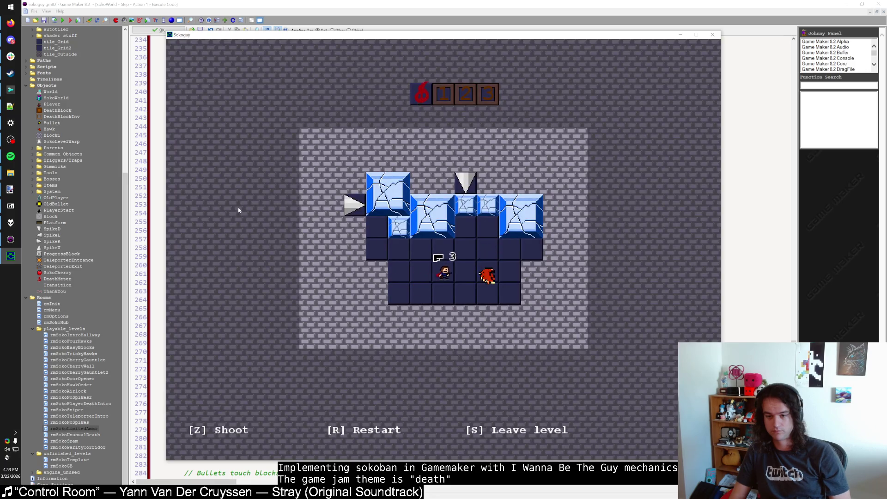
key(Right)
key(z)
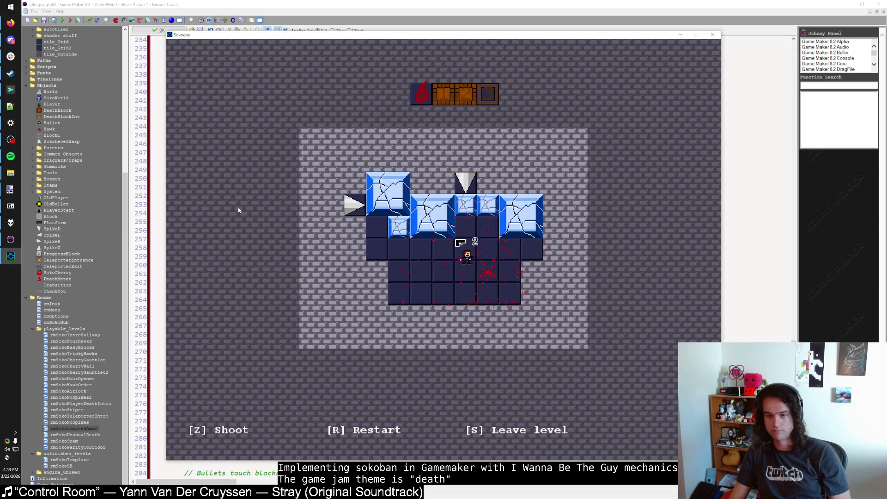
key(Up)
key(Down)
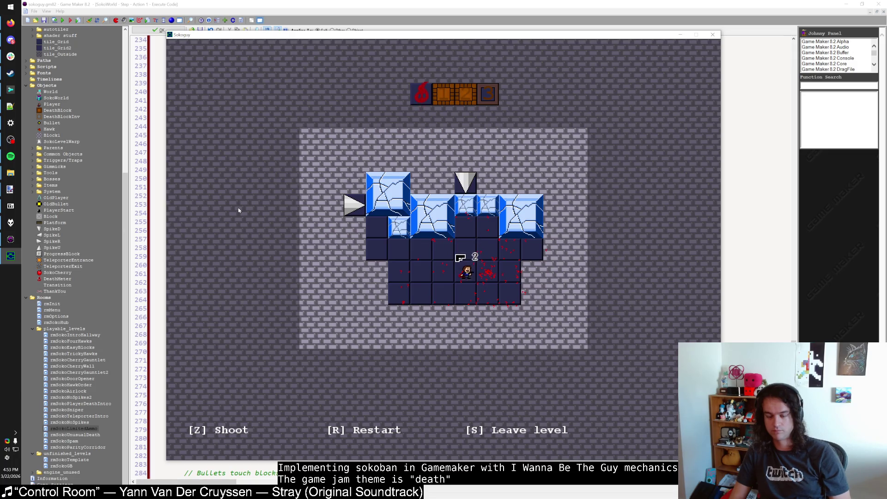
key(Right)
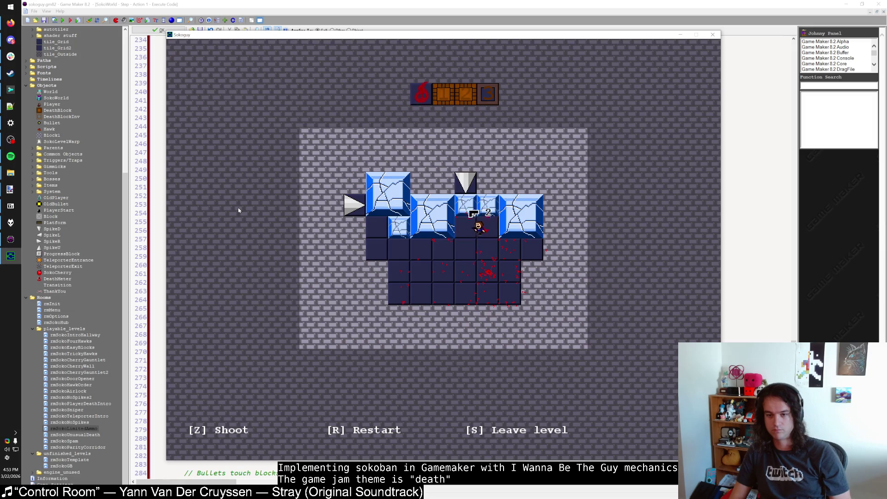
key(Left)
key(z)
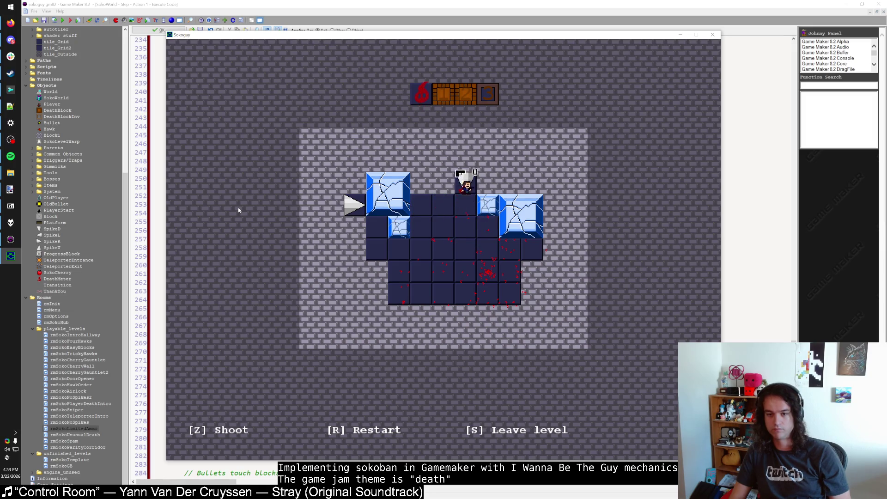
Leave the level for the hub, enter another level, then close the game with Escape.
key(s)
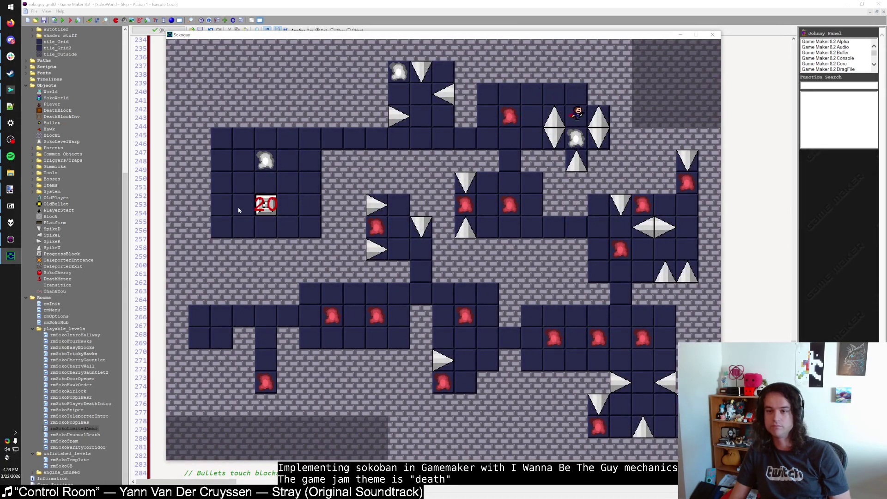
key(Down)
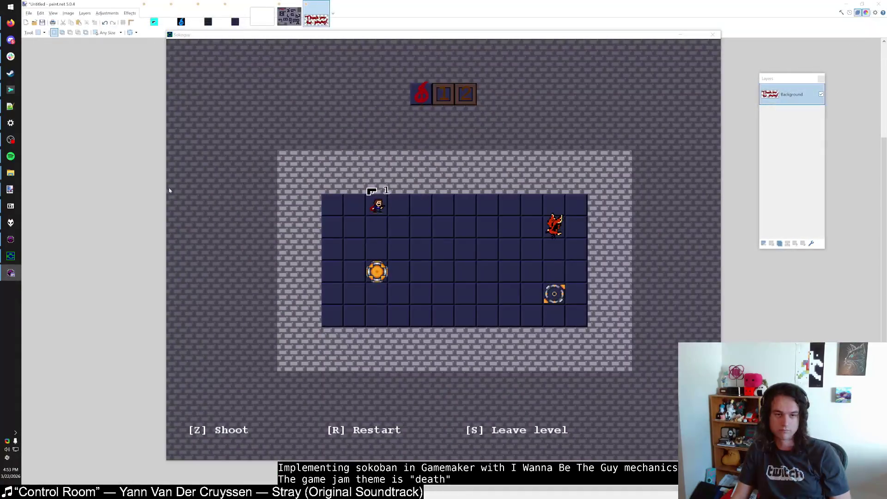
key(Escape)
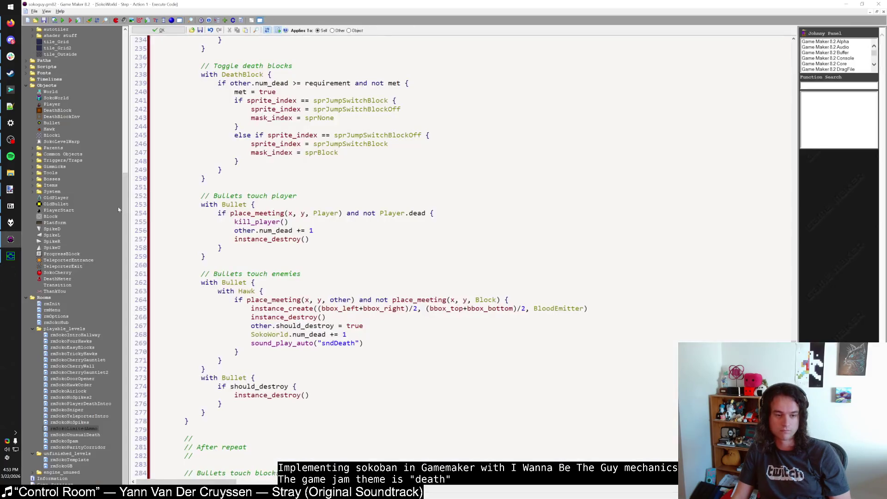
Open the rmSokoHub room from the playable_levels folder.
double_click(65, 329)
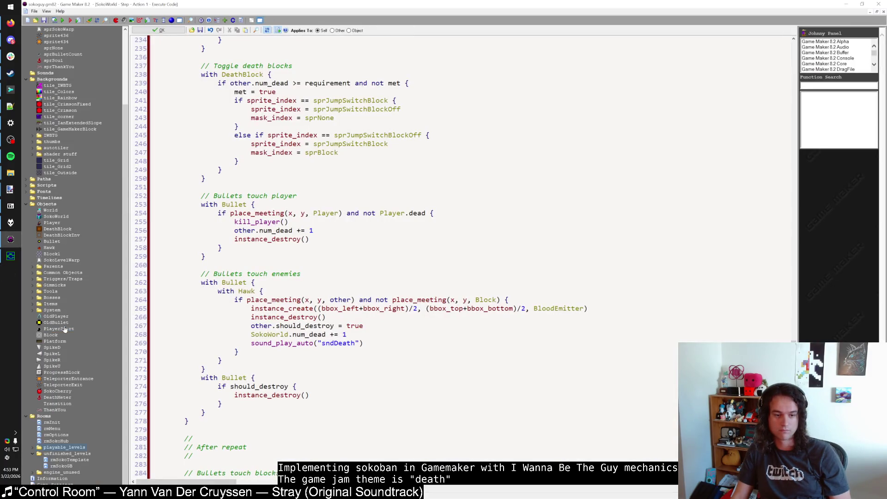
click(32, 447)
double_click(58, 366)
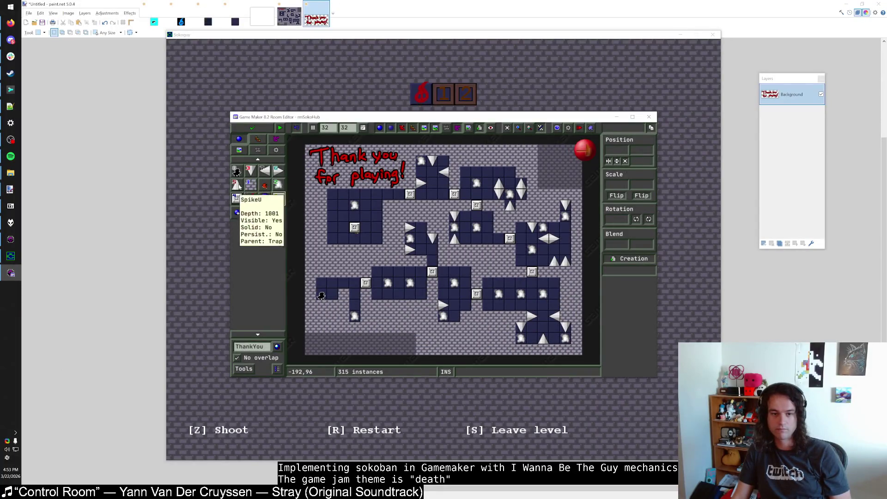
Remove the top-right spikes and place a column of Block1 instances there.
click(236, 184)
right_click(509, 204)
click(251, 184)
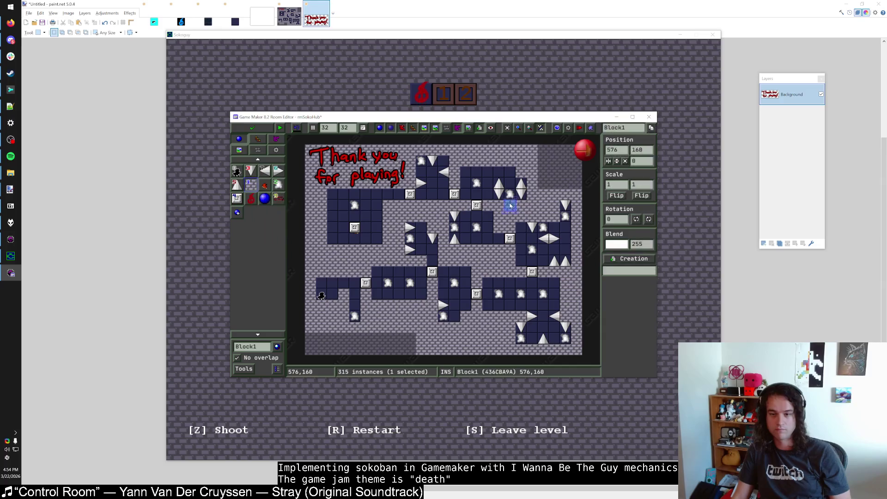
drag(519, 189, 499, 160)
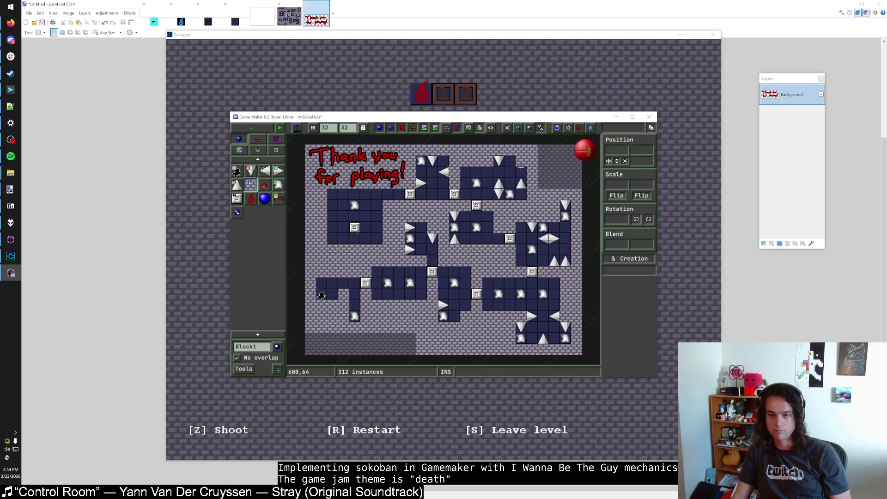
right_click(521, 185)
drag(521, 187, 511, 163)
click(512, 165)
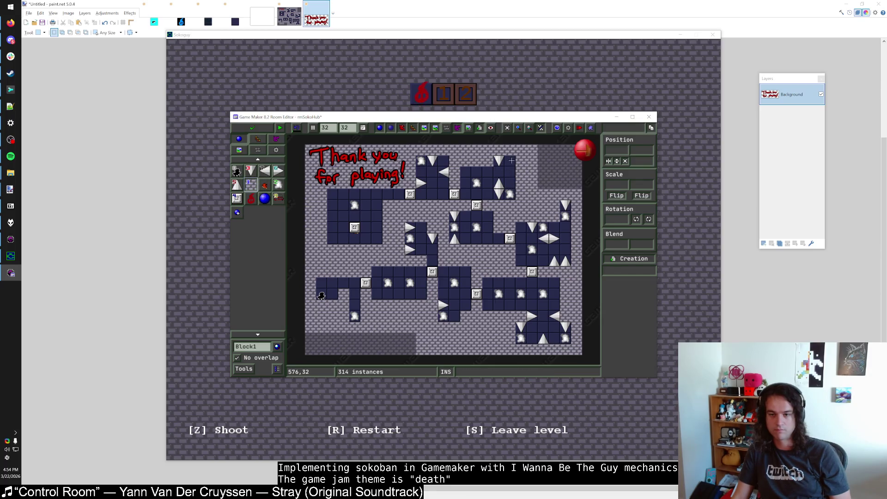
click(514, 176)
Add a left-pointing spike and downward spikes to the top row, deleting the extras.
click(264, 171)
click(510, 160)
click(250, 184)
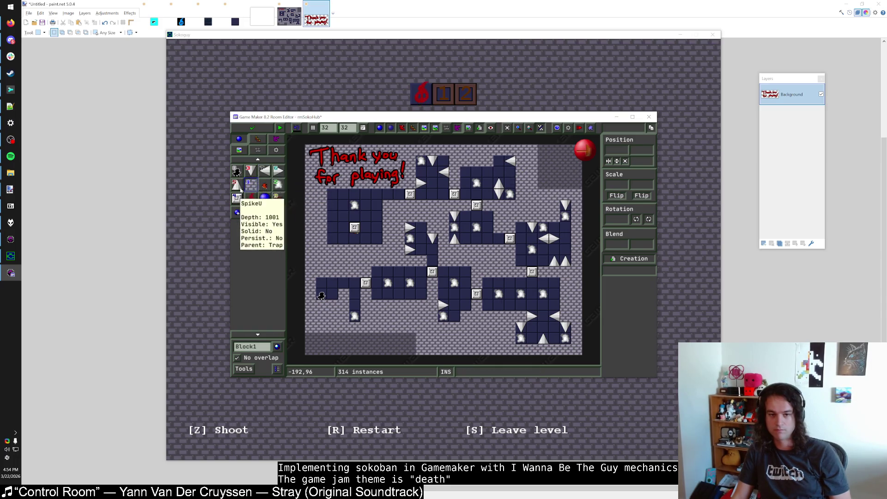
click(251, 171)
click(499, 161)
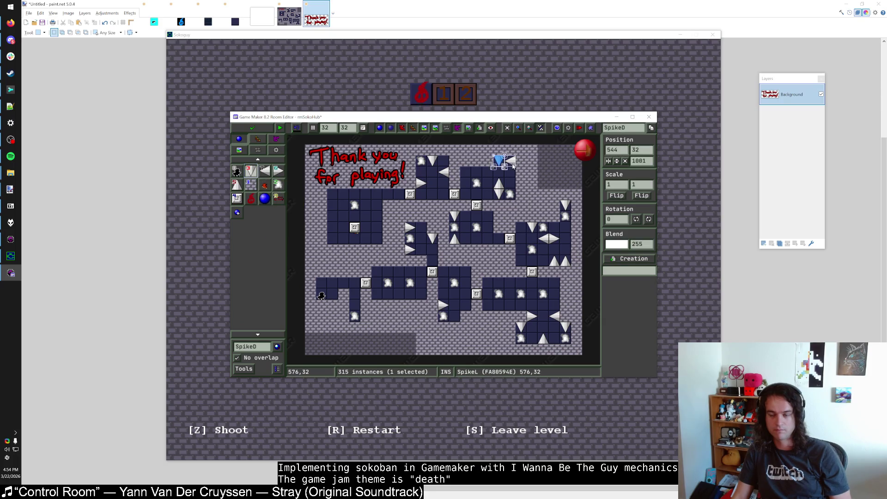
click(513, 166)
click(488, 162)
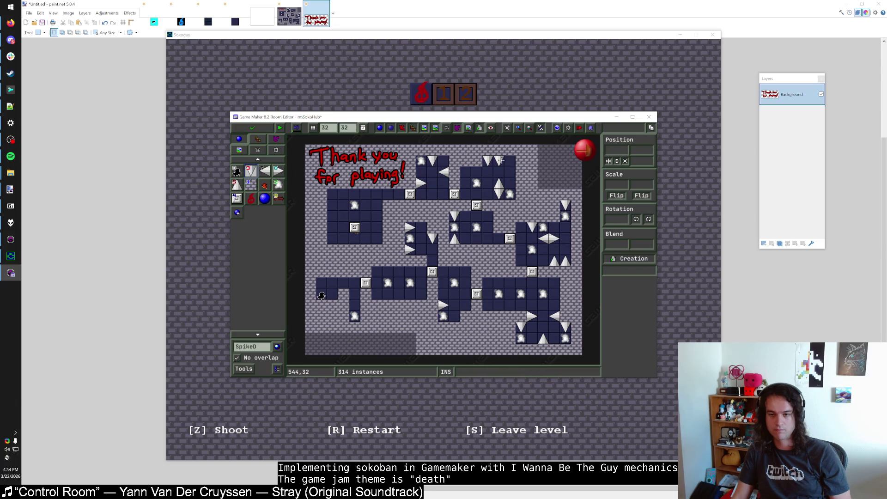
right_click(499, 161)
right_click(488, 161)
click(511, 160)
Place blocks below the top-right spike at 608,64, then run and test the hub.
click(250, 184)
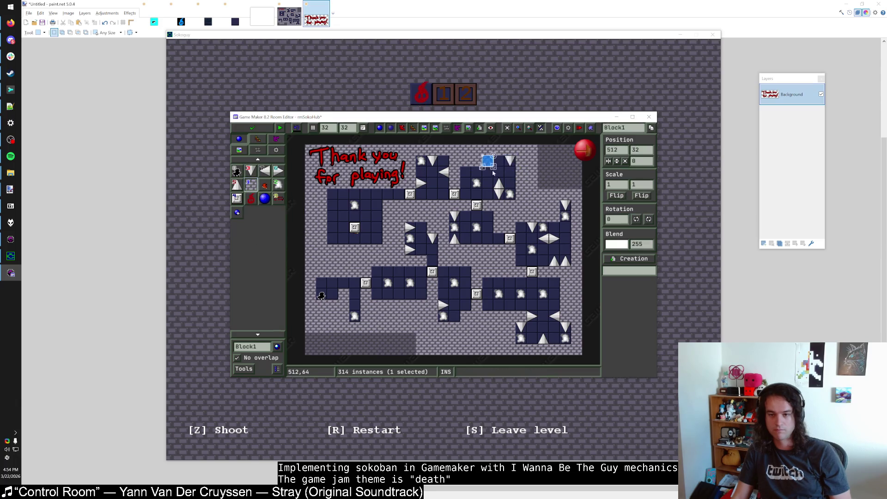
click(525, 172)
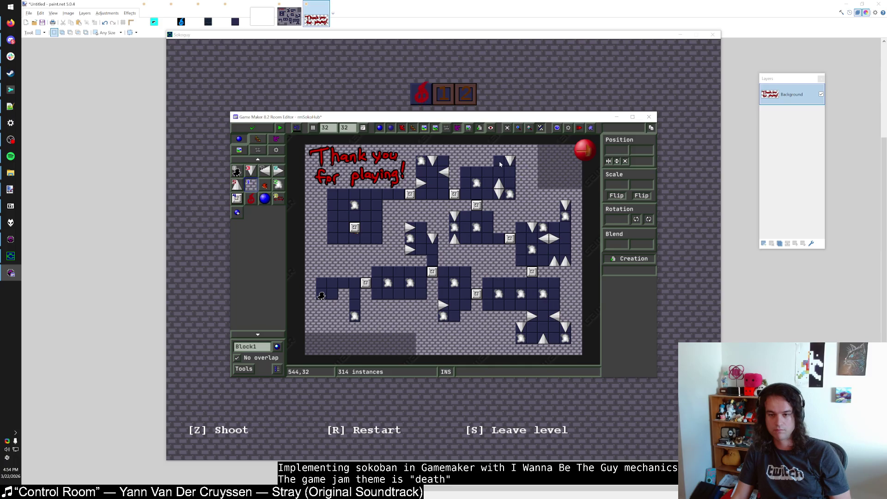
click(523, 173)
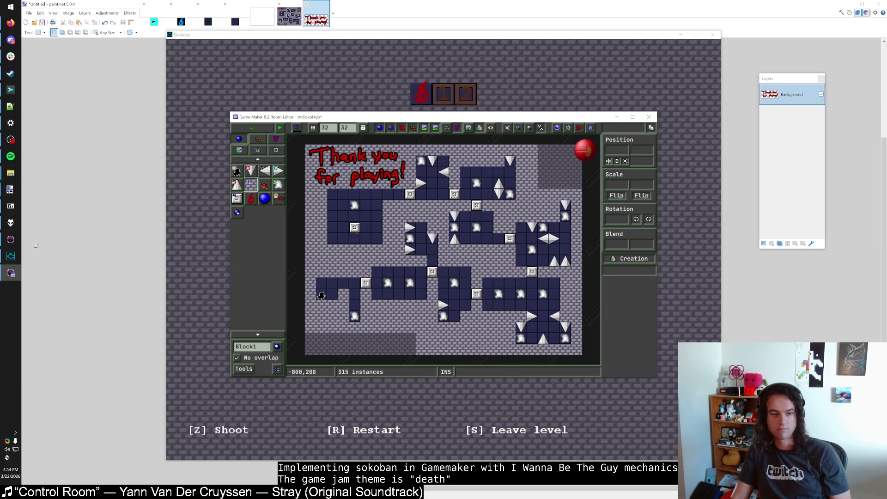
key(alt+Tab)
key(Down)
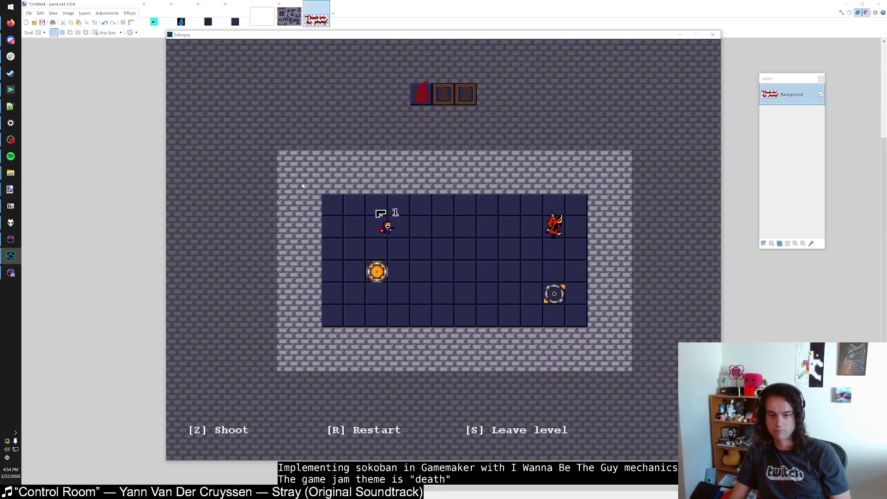
key(Right)
key(r)
key(Right)
key(Right)
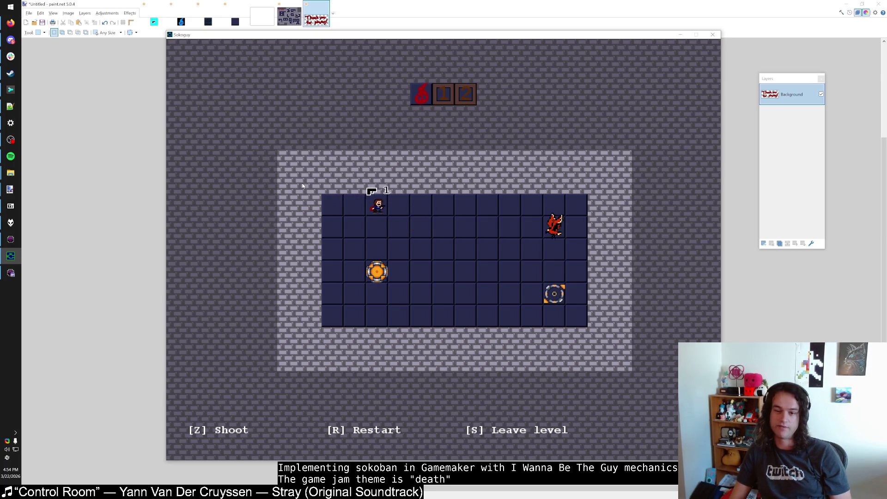
Finish the puzzle level by shooting and reaching the goal through the orange teleporter.
key(Down)
key(z)
key(Down)
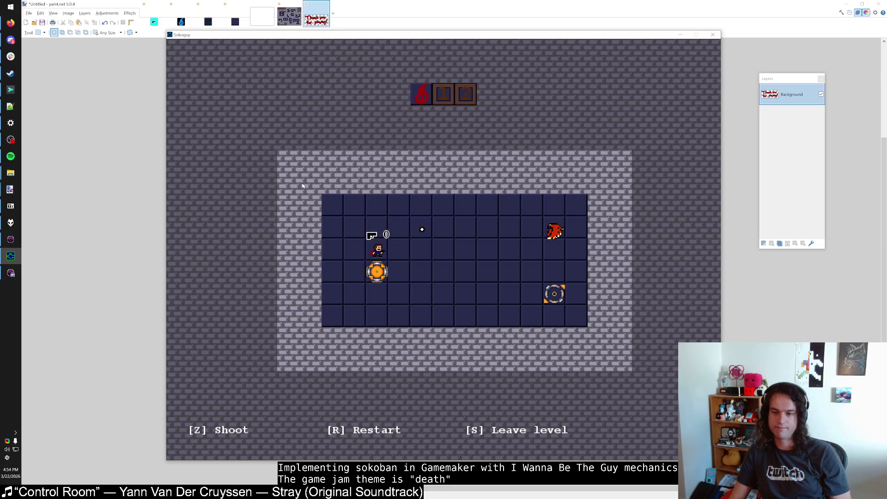
key(Down)
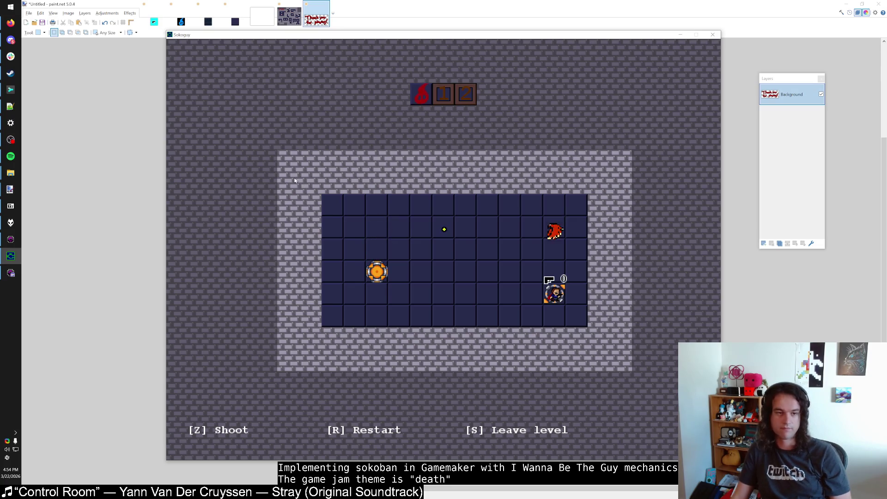
Open rmSokoUnusualDeath, move its player start to 416,320, and save the room.
click(10, 273)
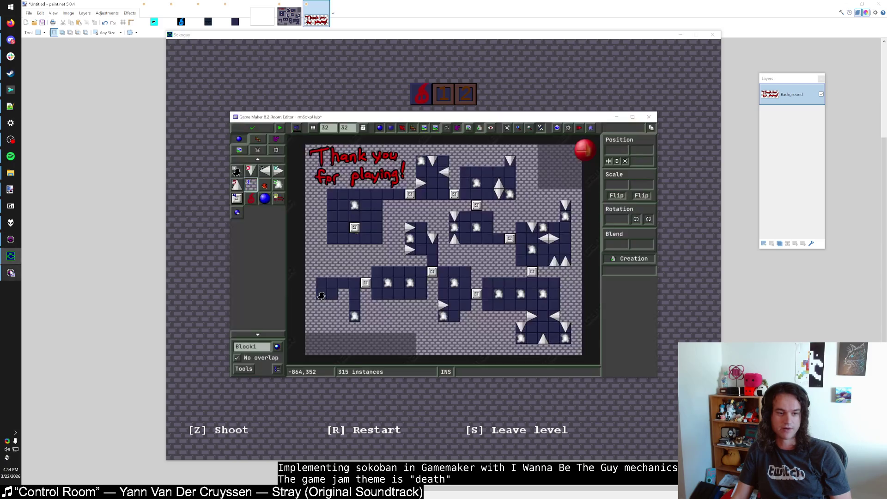
click(251, 129)
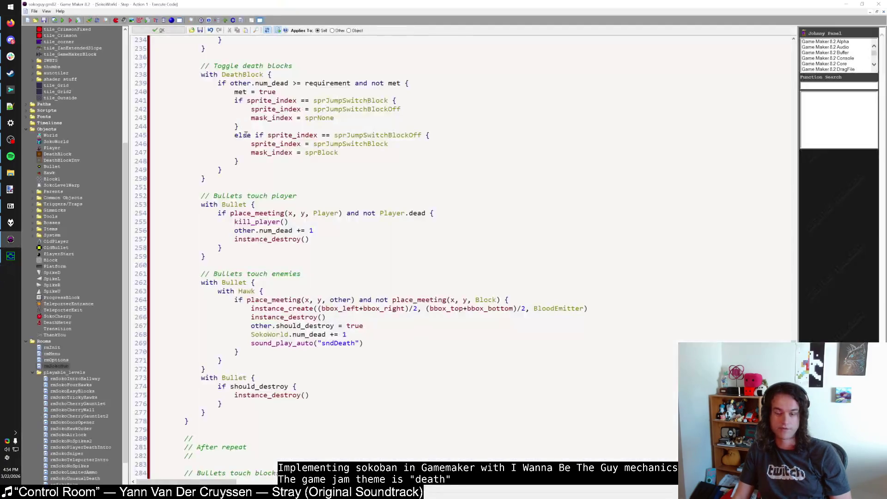
scroll(65, 378, down, 2)
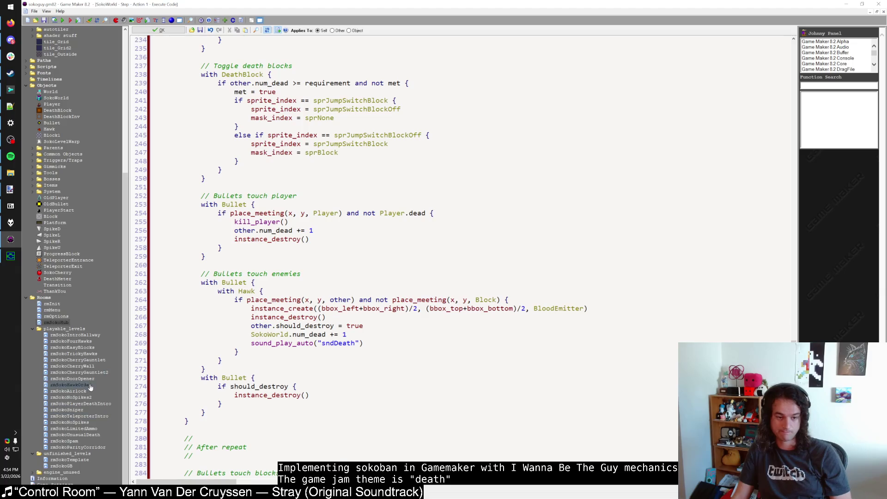
double_click(87, 437)
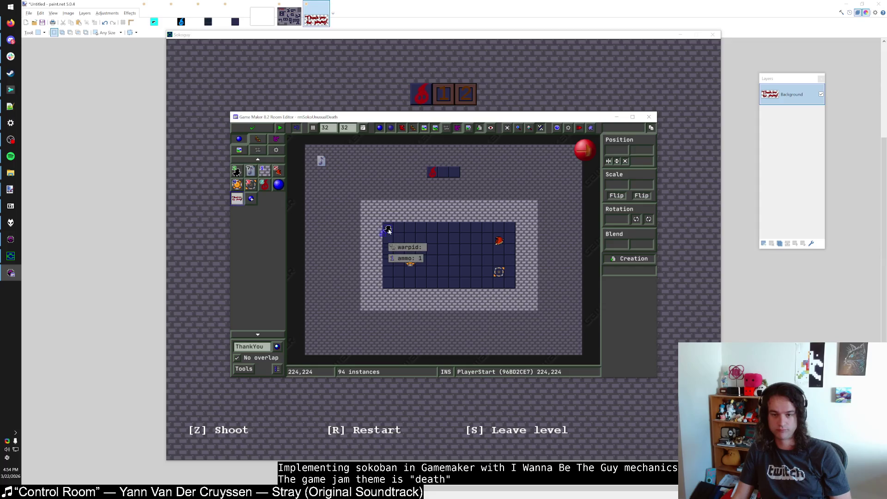
mouse_move(389, 233)
mouse_down()
mouse_move(466, 263)
mouse_move(455, 268)
mouse_up()
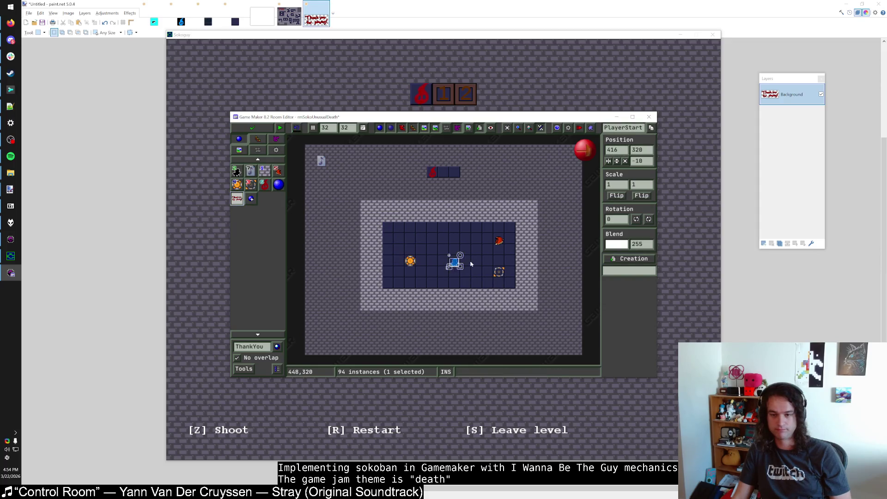
click(258, 131)
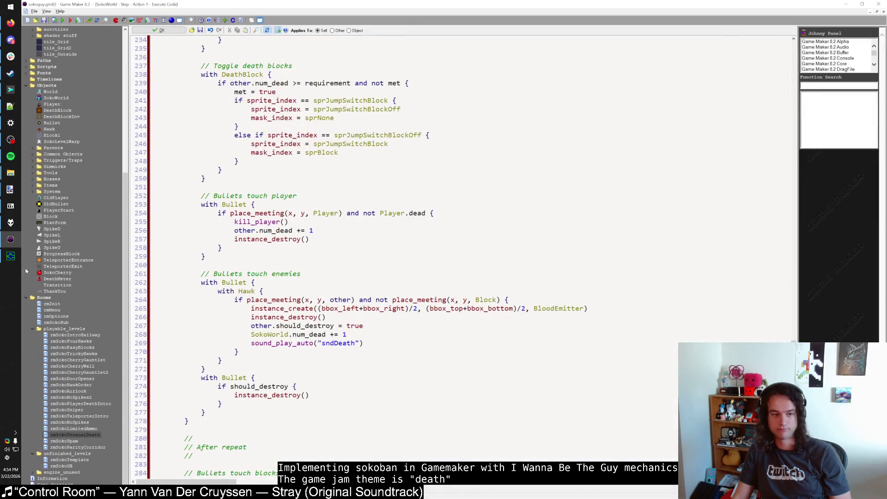
Launch the game from the new start, fire the last bullet and take the teleporter.
key(F5)
key(Right)
key(Right)
key(Right)
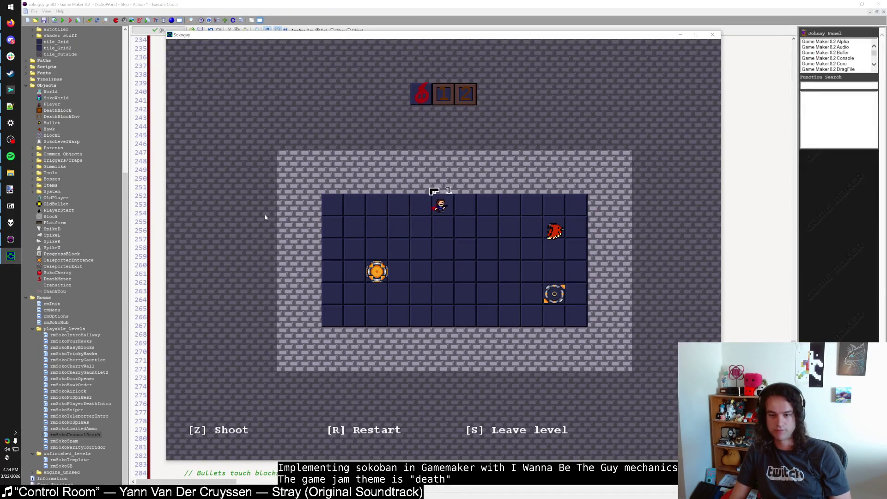
key(Right)
key(Down)
key(Down)
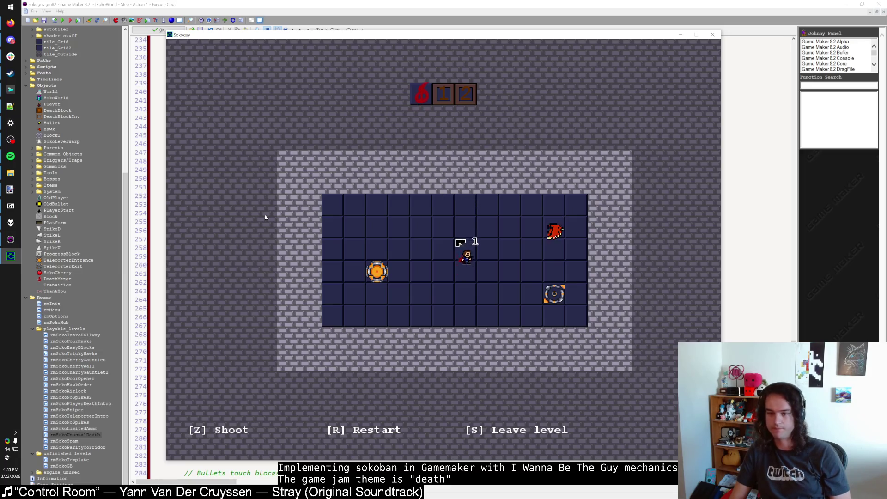
key(Up)
key(Left)
key(Left)
key(Left)
key(z)
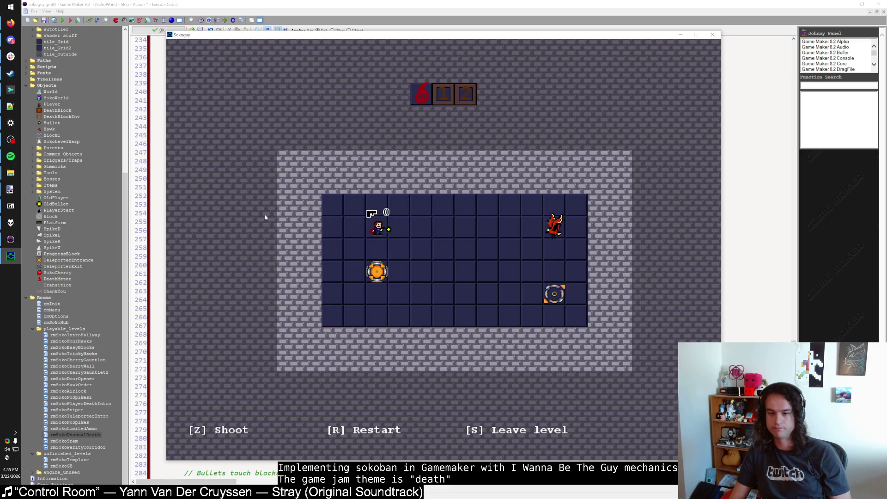
key(Down)
key(Down)
key(Up)
key(Up)
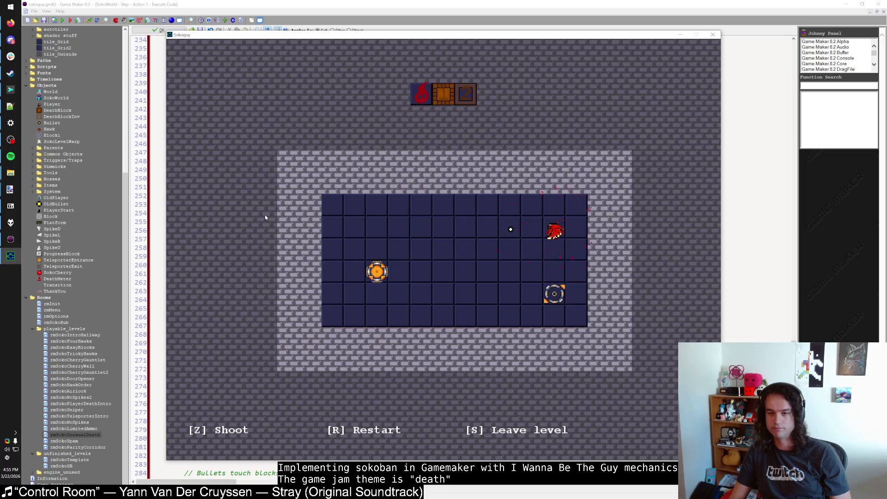
Return to the hub, enter a new level and fire bullets down its corridor past the hawk.
key(s)
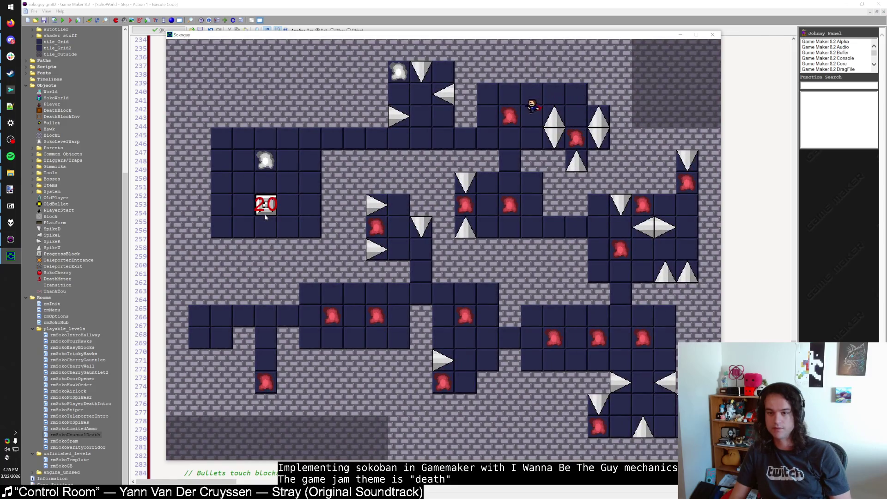
key(Left)
key(Left)
key(Left)
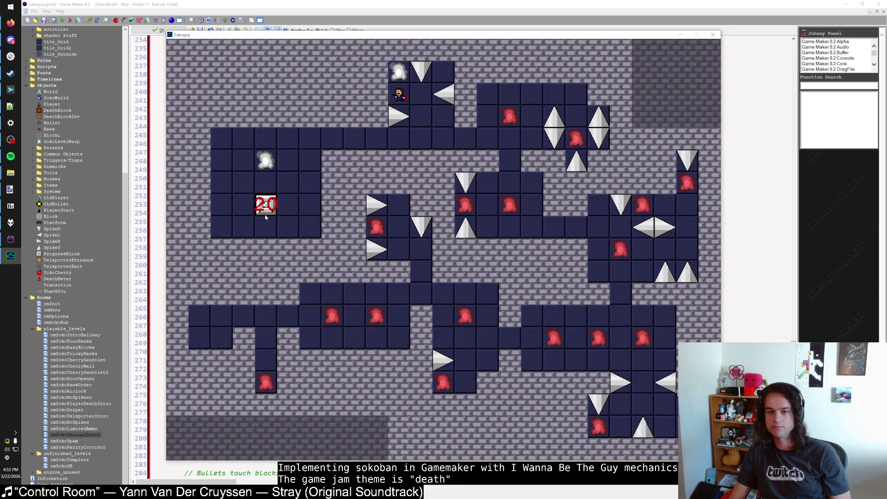
key(Up)
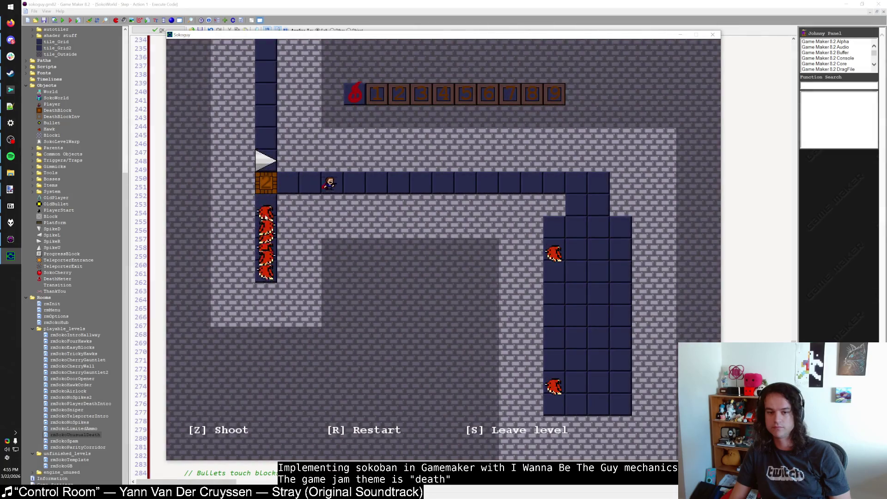
key(Right)
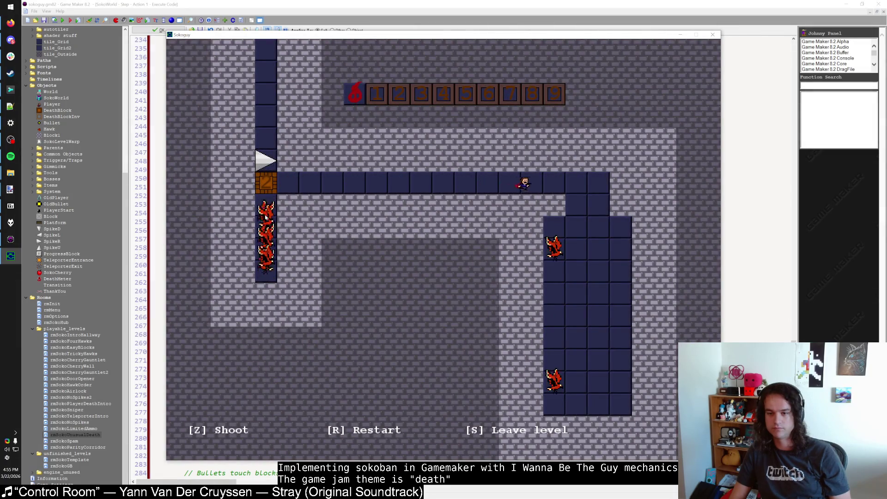
key(Right)
key(z)
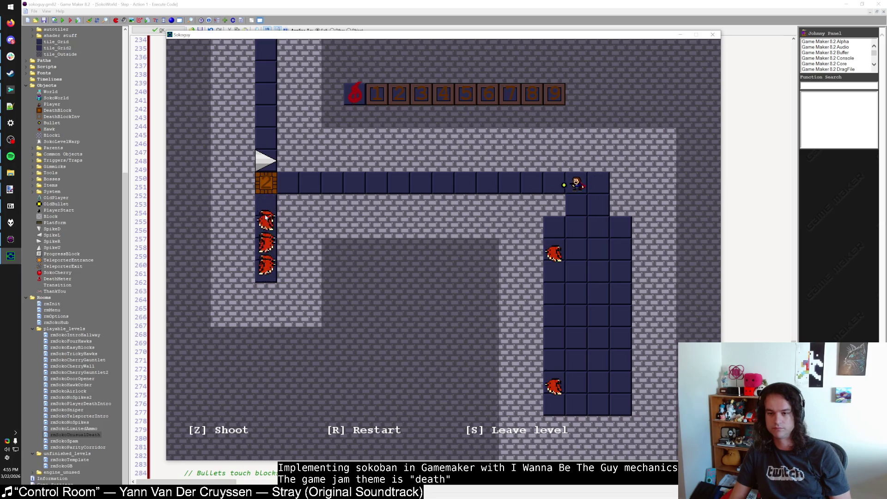
key(z)
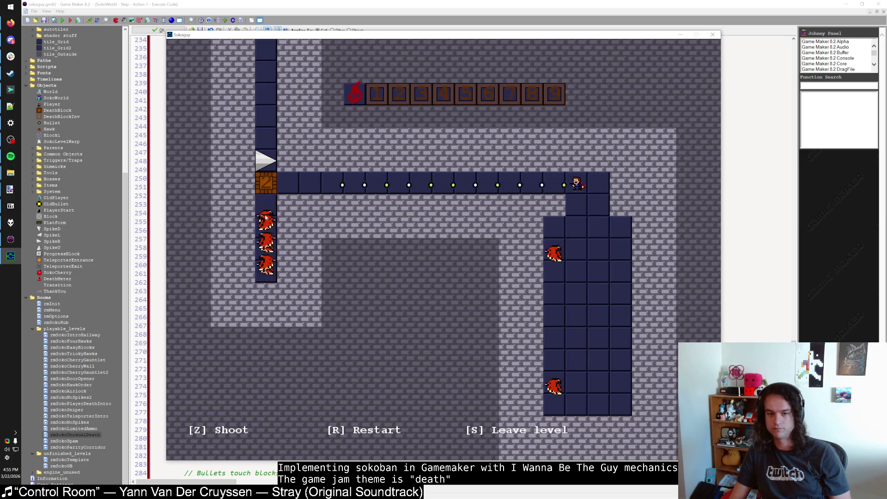
key(Down)
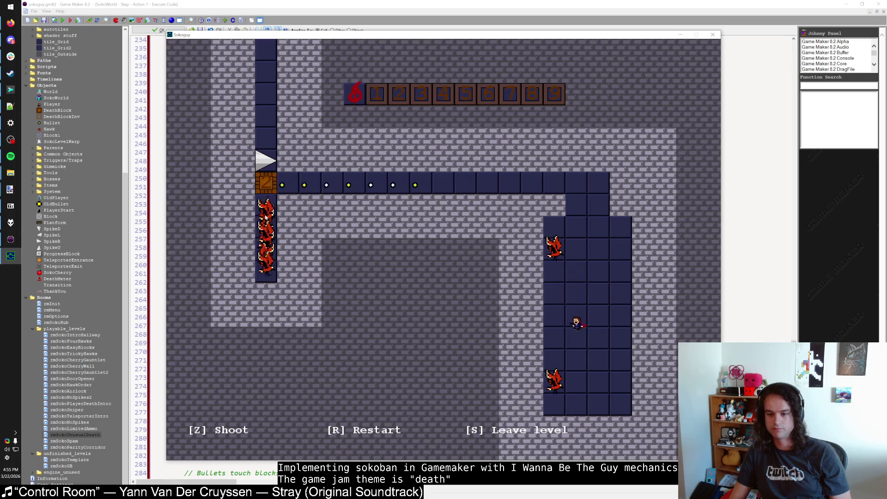
key(Down)
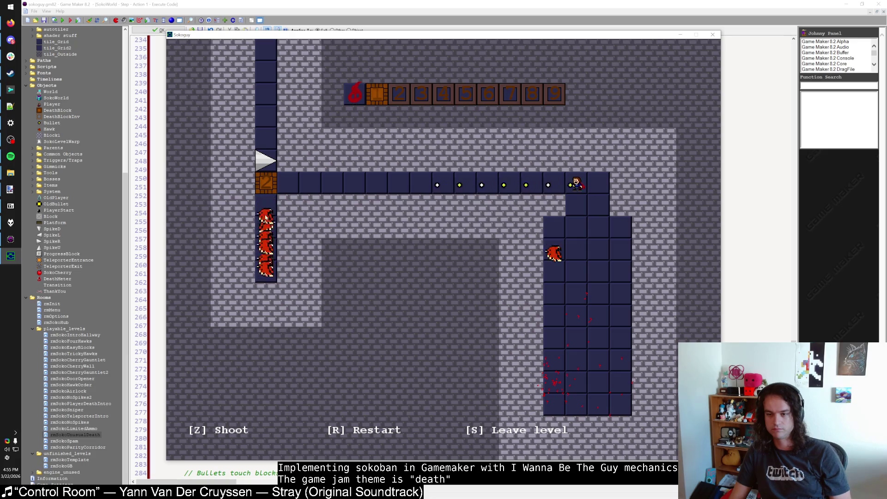
key(Down)
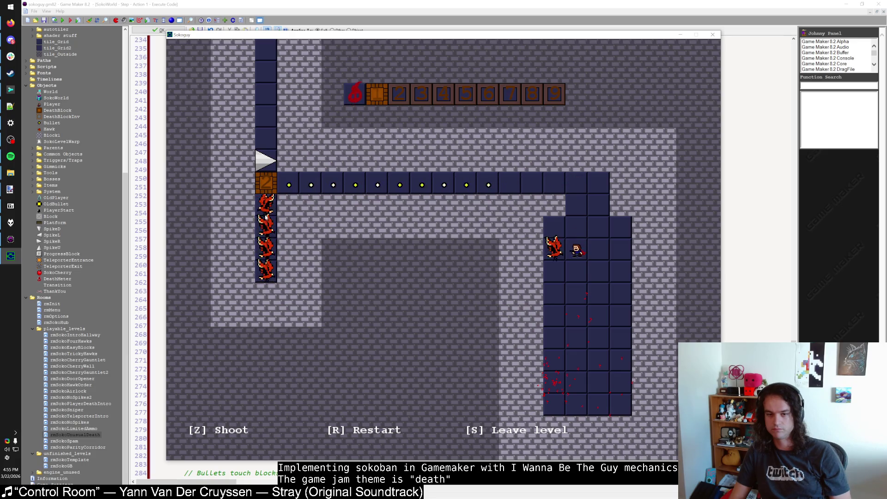
Walk the player through the corridors toward the spike and beside the 20 block.
key(Up)
key(Up)
key(Up)
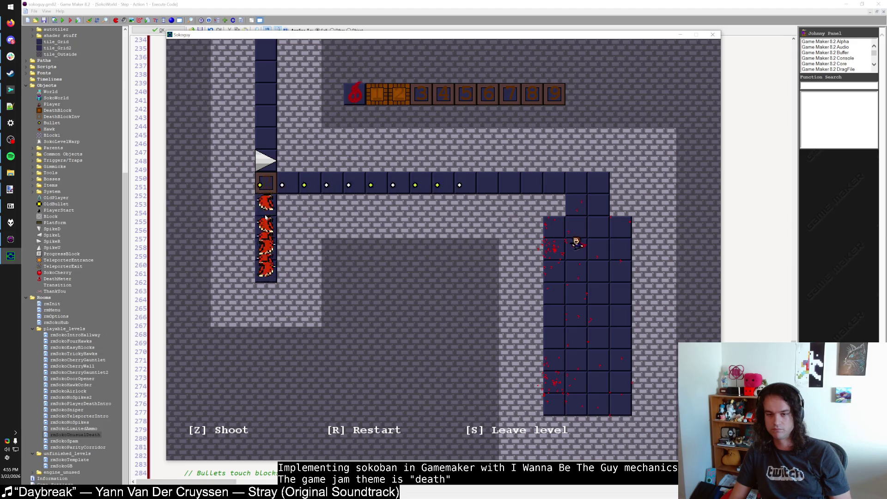
key(Left)
key(Left)
key(Left)
key(Left)
key(Left)
key(Left)
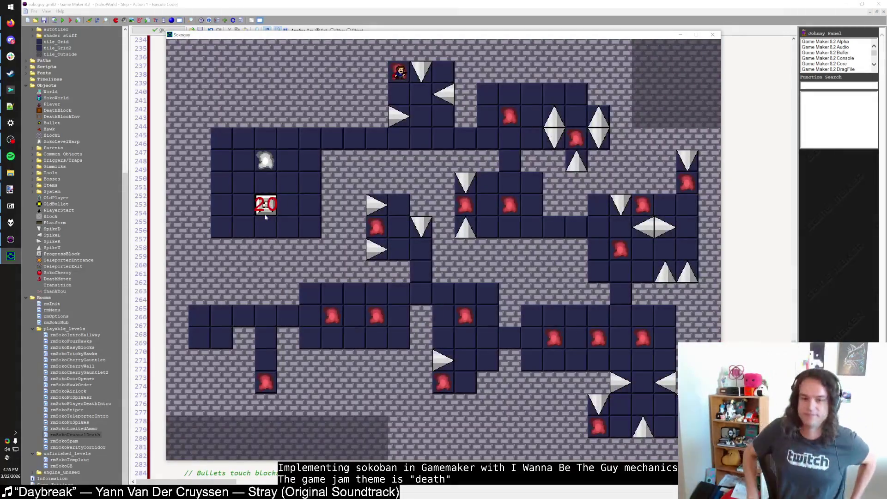
key(Down)
key(Right)
key(Down)
key(Down)
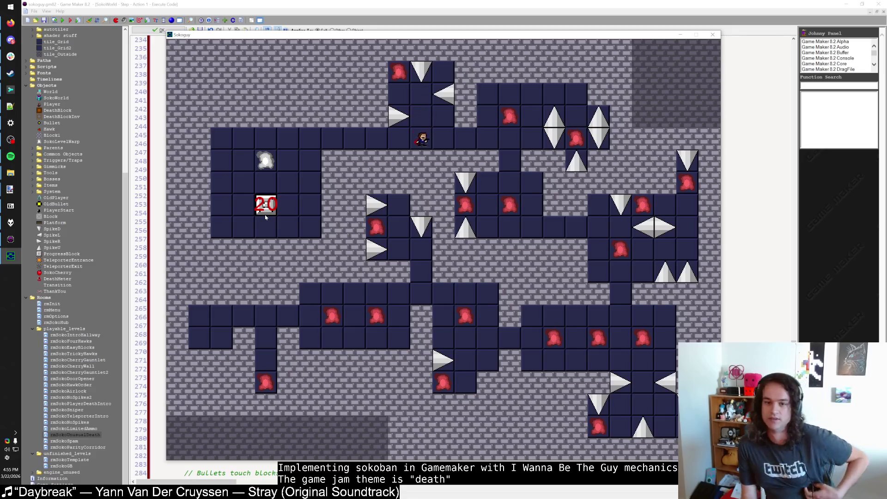
key(Left)
key(Left)
key(Left)
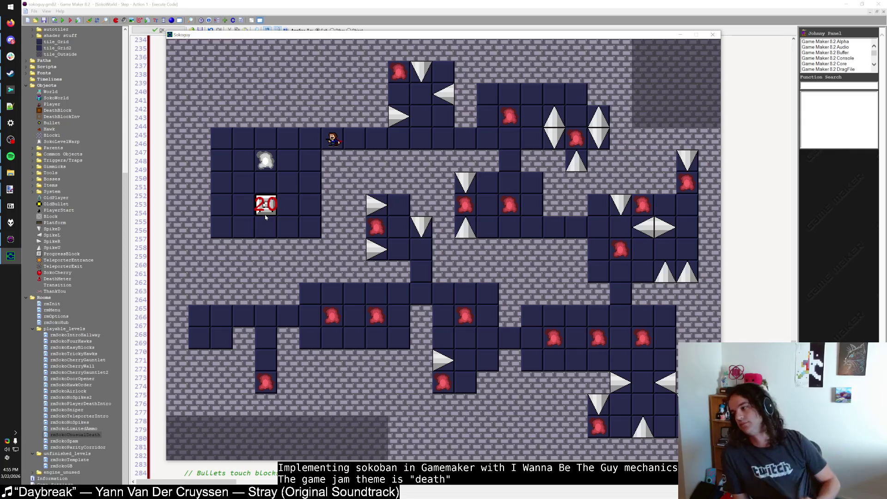
key(Left)
key(Left)
key(Down)
key(Down)
key(Down)
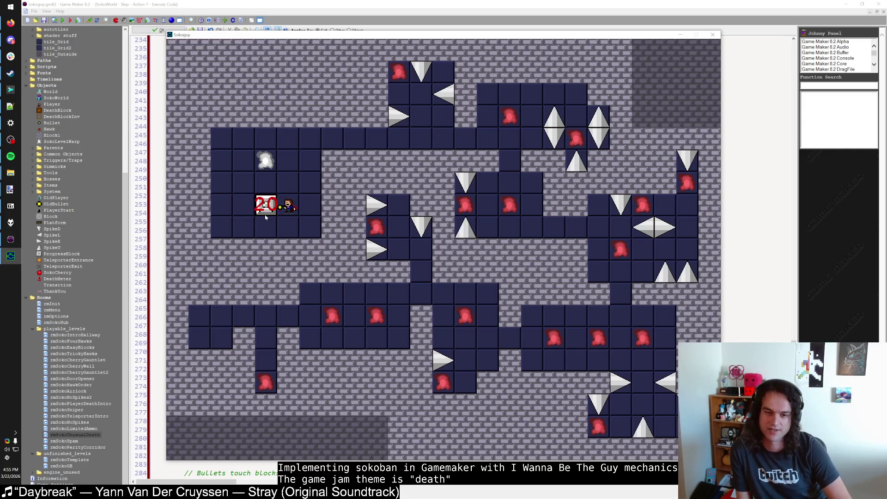
Walk through the hub and step onto the warp cloud to enter a level.
key(Up)
key(Up)
key(Up)
key(Right)
key(Right)
key(Right)
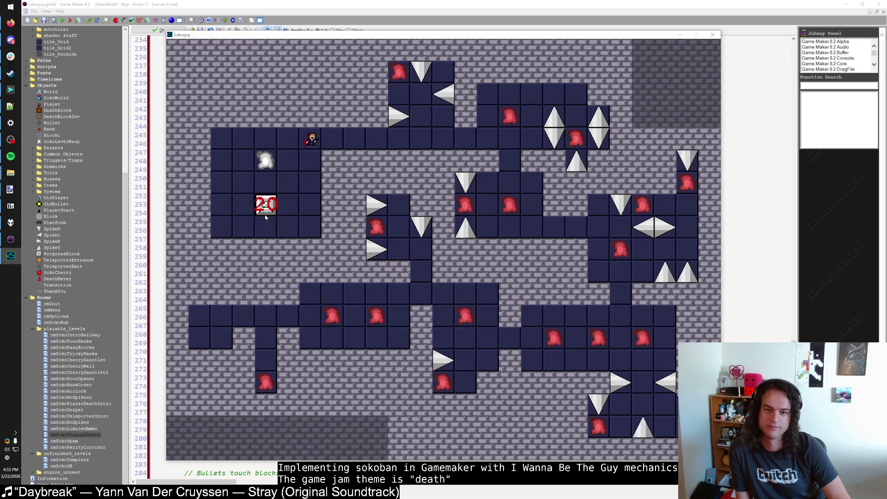
key(Up)
key(Up)
key(Up)
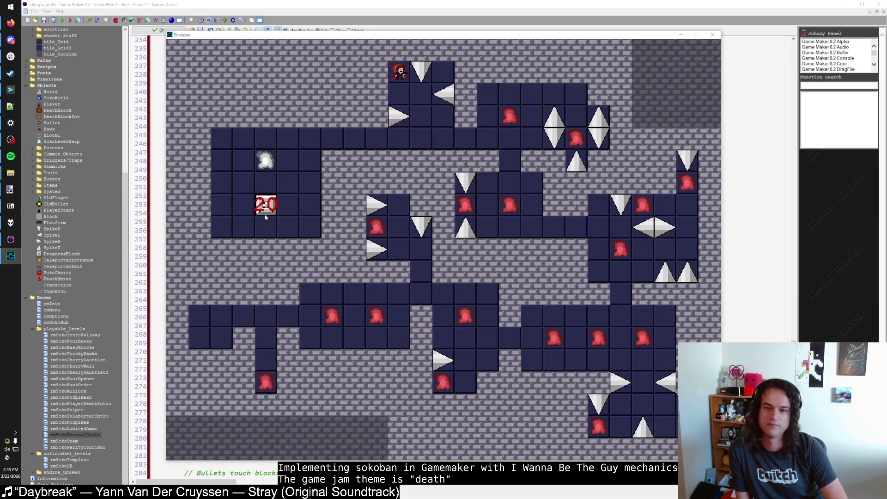
key(Down)
key(Right)
key(Down)
key(Down)
key(Left)
key(Left)
key(Left)
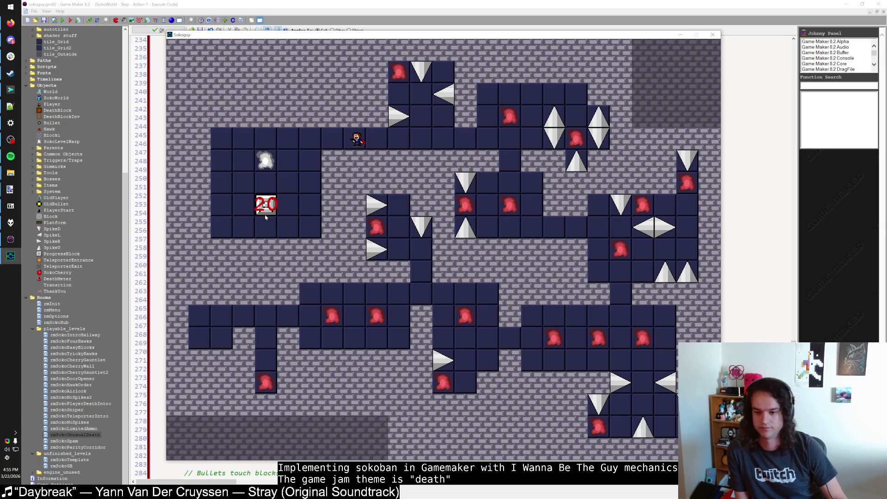
key(Down)
key(Left)
key(Left)
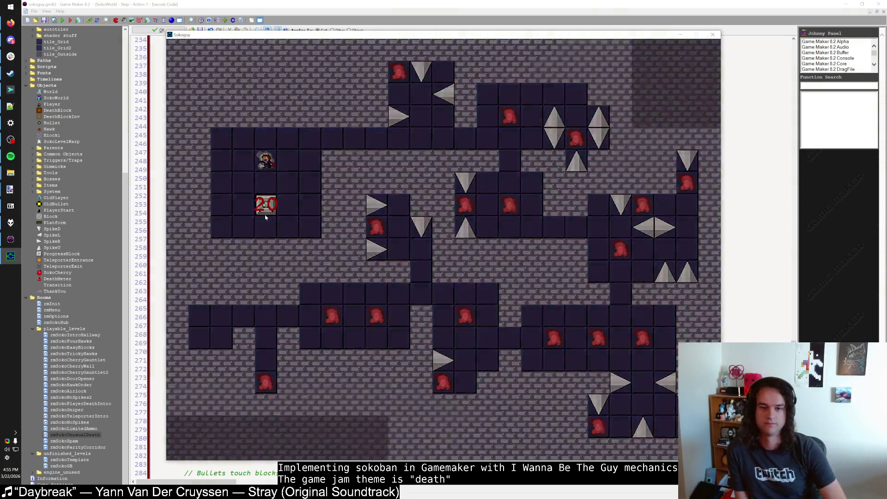
Move through the maze level, then close the game and the SokoWorld code and object windows.
key(Right)
key(z)
key(Up)
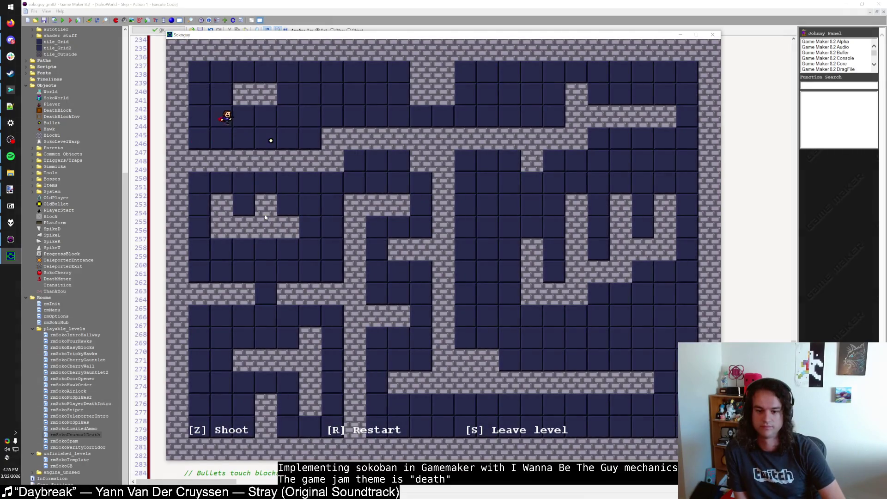
key(Right)
key(Right)
key(Down)
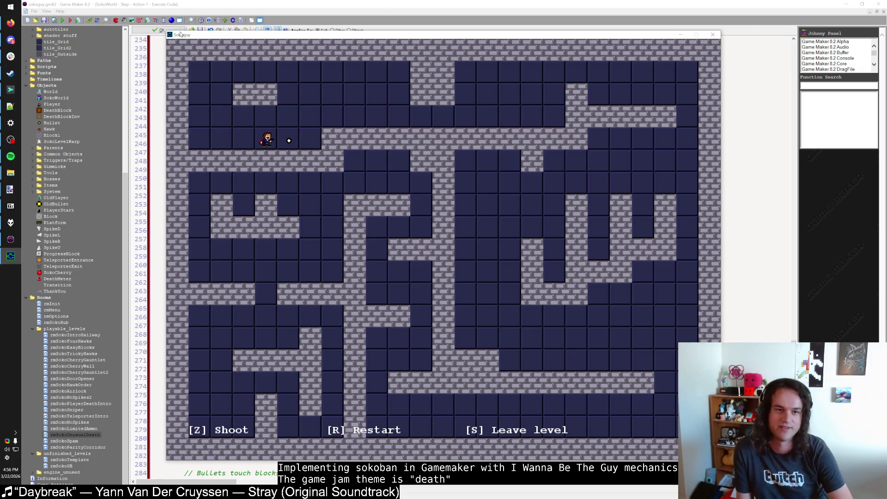
key(Escape)
click(159, 30)
click(178, 142)
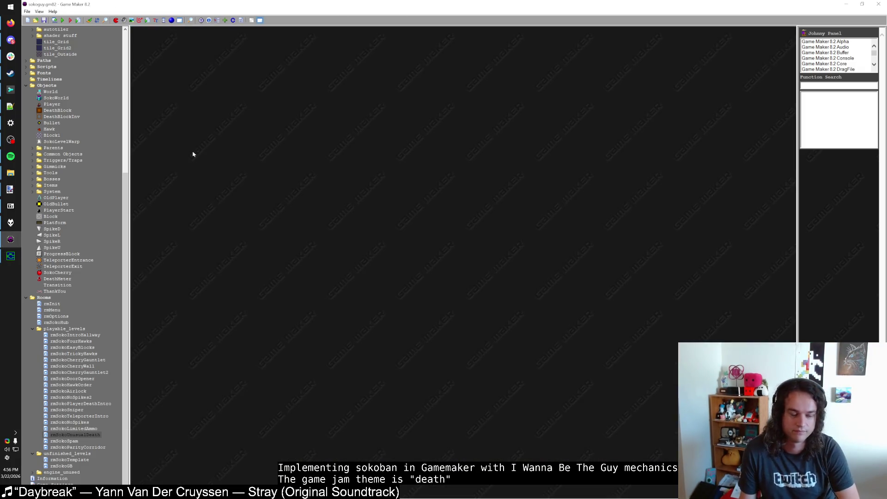
Close the test game and open the SokoWorld object's Draw event code.
key(alt+Tab)
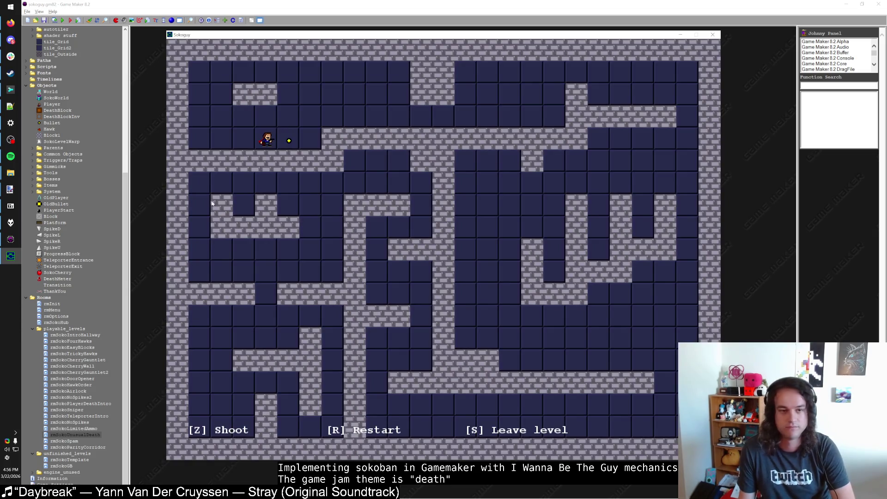
key(Escape)
key(ctrl+alt+f)
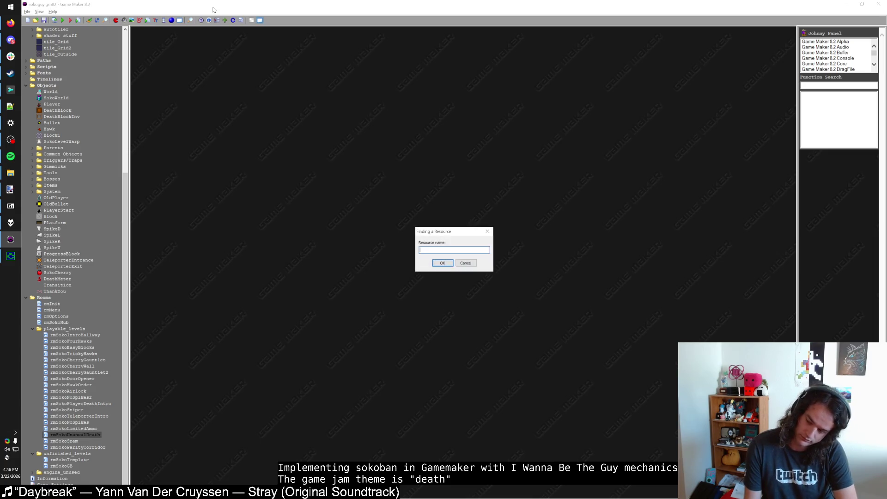
text(SokoW)
key(Return)
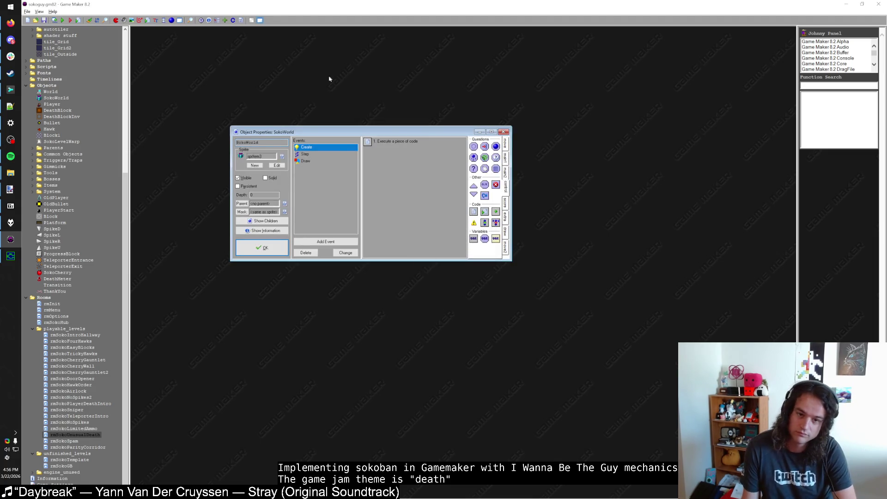
click(306, 160)
double_click(393, 141)
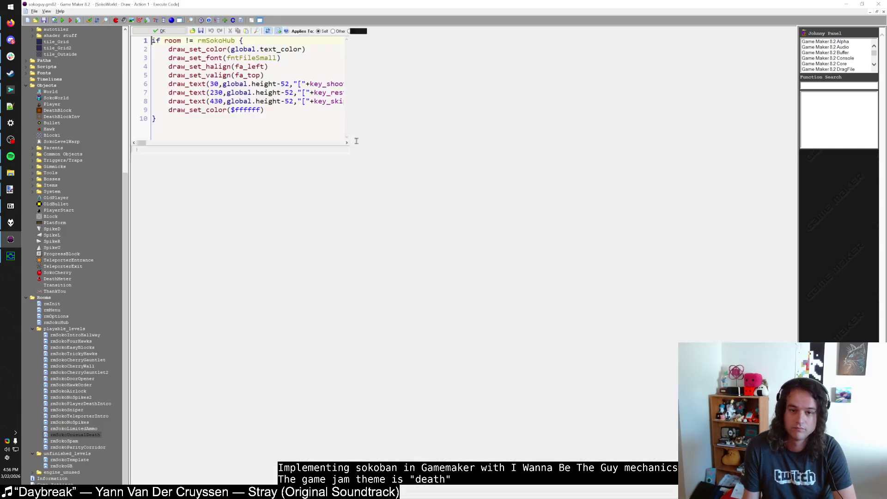
Insert a draw_y assignment line and replace the global.height-52 expression with draw_y.
click(340, 74)
key(Return)
text(var dra)
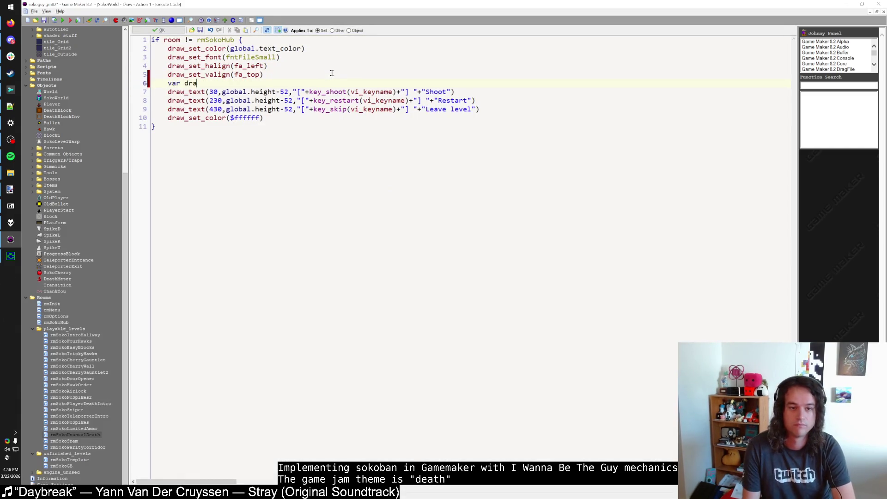
text(w_ty)
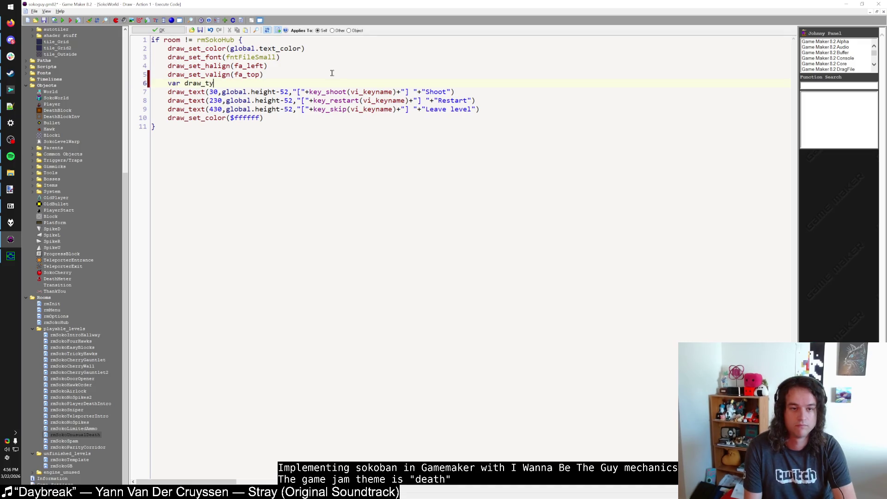
key(BackSpace)
key(BackSpace)
text(y;draw_text)
key(BackSpace)
key(BackSpace)
key(BackSpace)
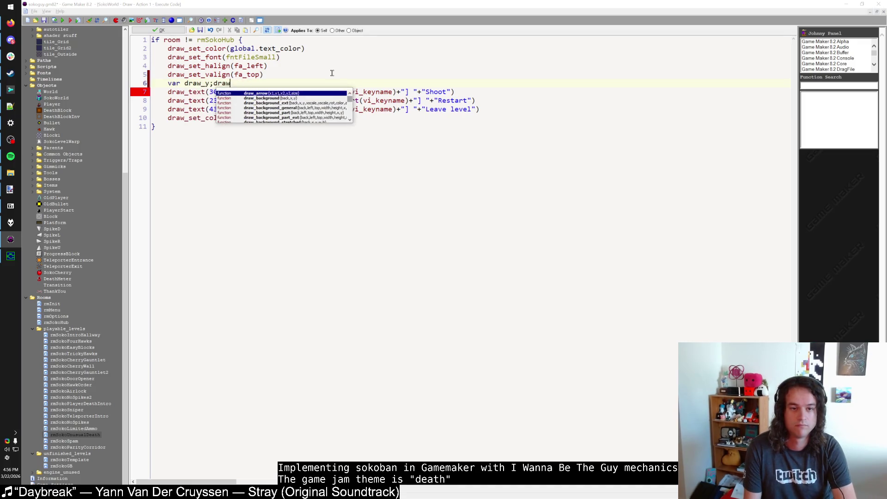
key(BackSpace)
key(Return)
text(draw_y = global.height-52)
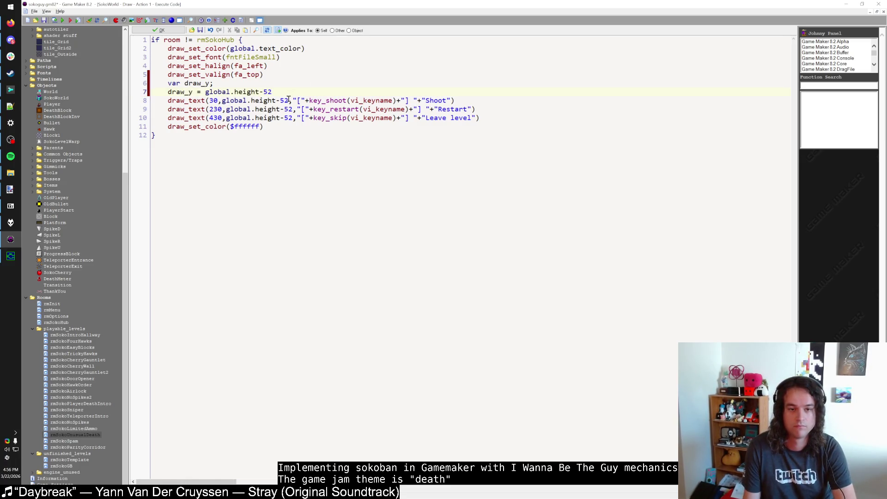
mouse_move(288, 99)
mouse_down()
mouse_move(222, 101)
mouse_move(289, 100)
mouse_move(226, 109)
mouse_move(294, 118)
mouse_up()
double_click(180, 92)
text(draw_y)
text(draw_y)
text(draw_y)
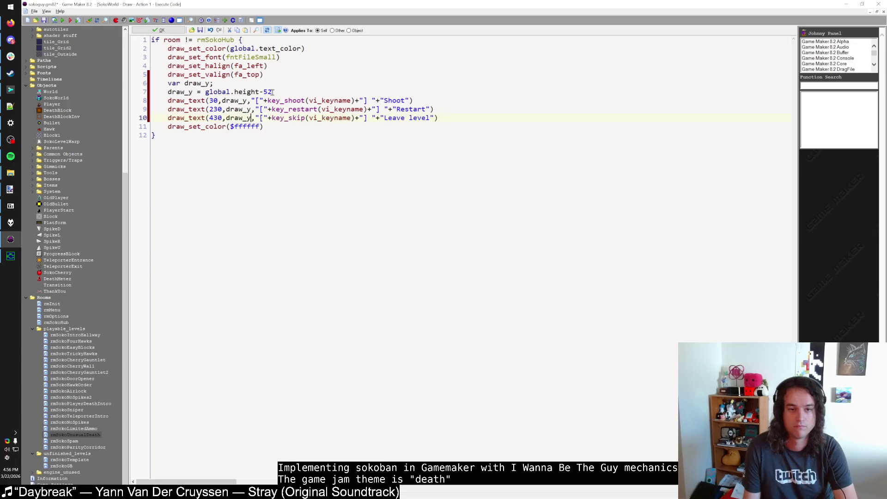
Add an 'if room == rmSokoGB' line adjusting draw_y and test-run the game.
click(283, 91)
key(Return)
text(if room)
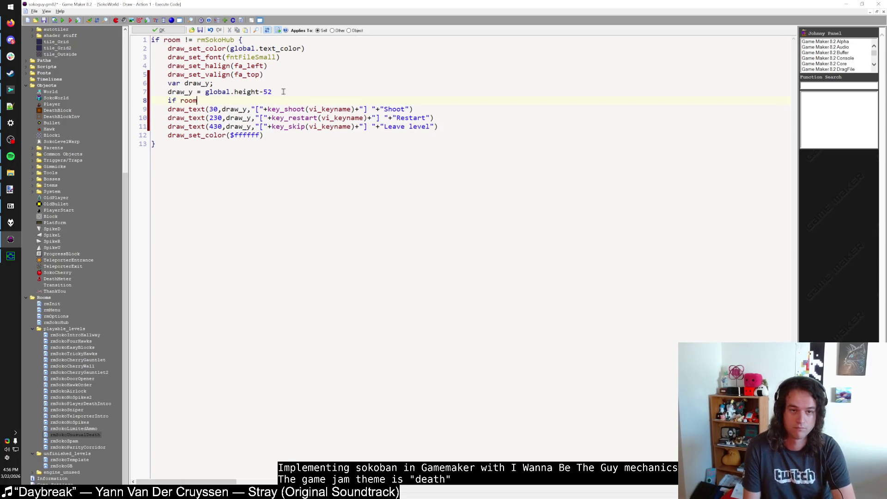
key(BackSpace)
key(BackSpace)
key(BackSpace)
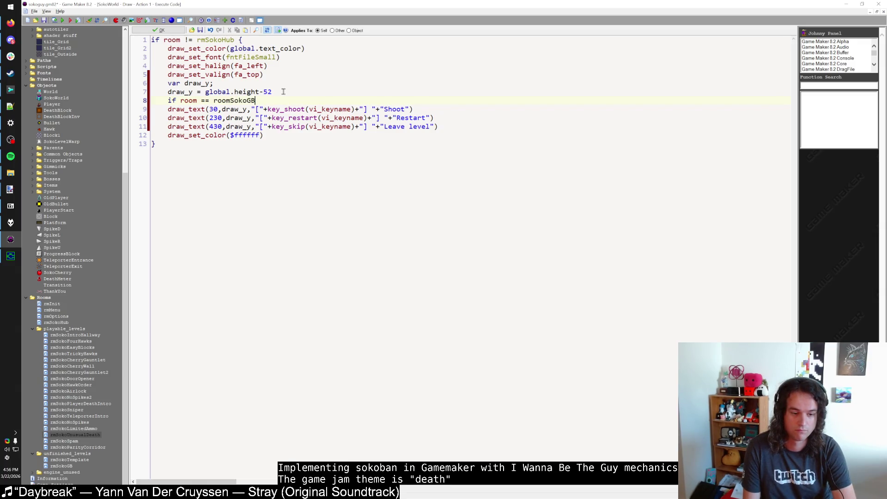
double_click(226, 103)
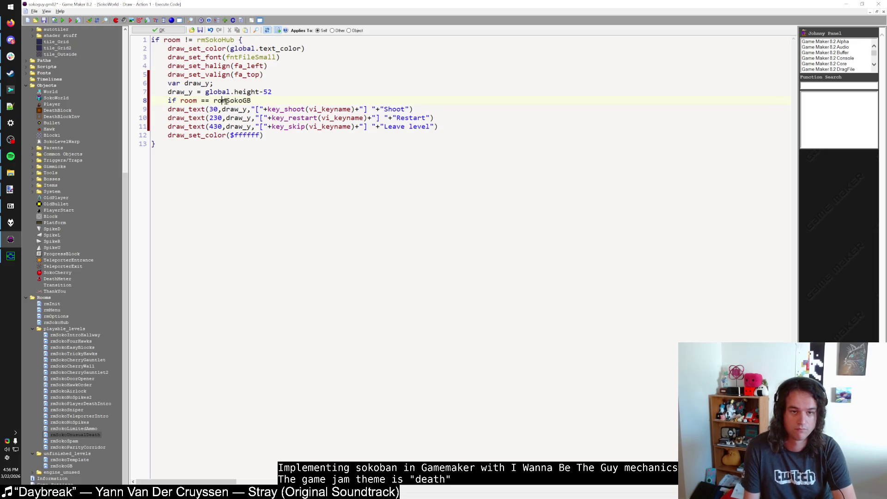
text(rmSokoGB draw_y = )
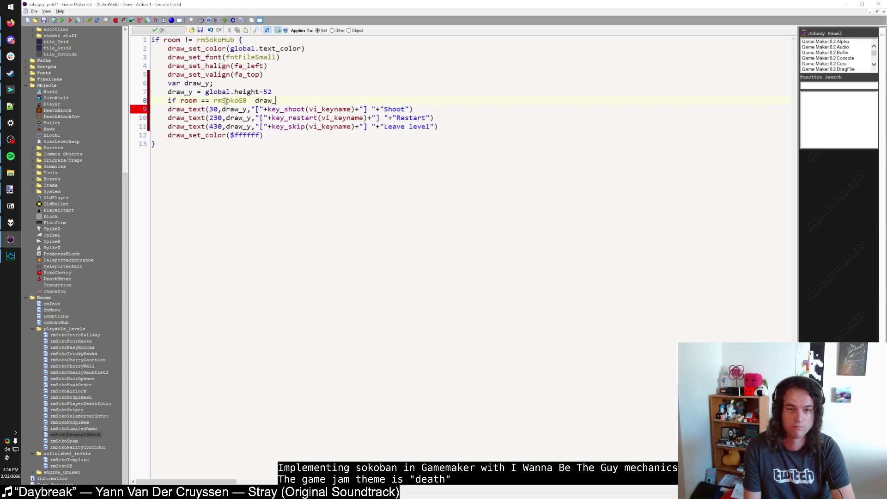
text(bal.height)
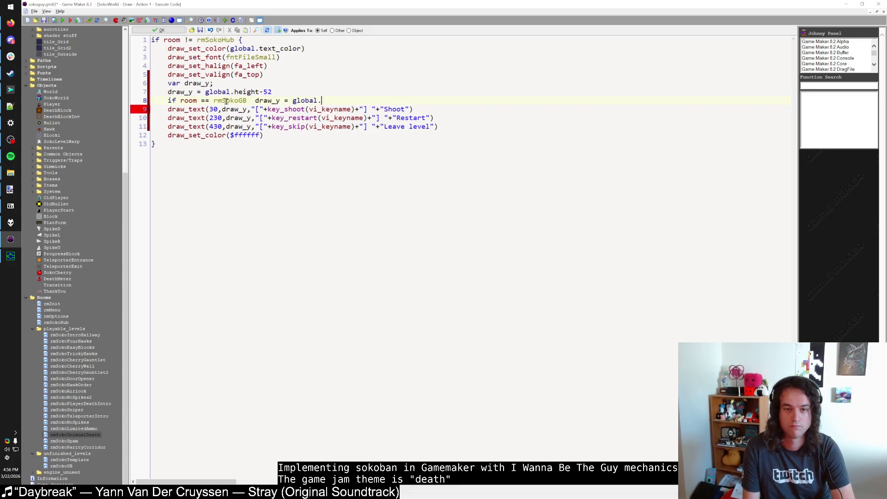
key(F5)
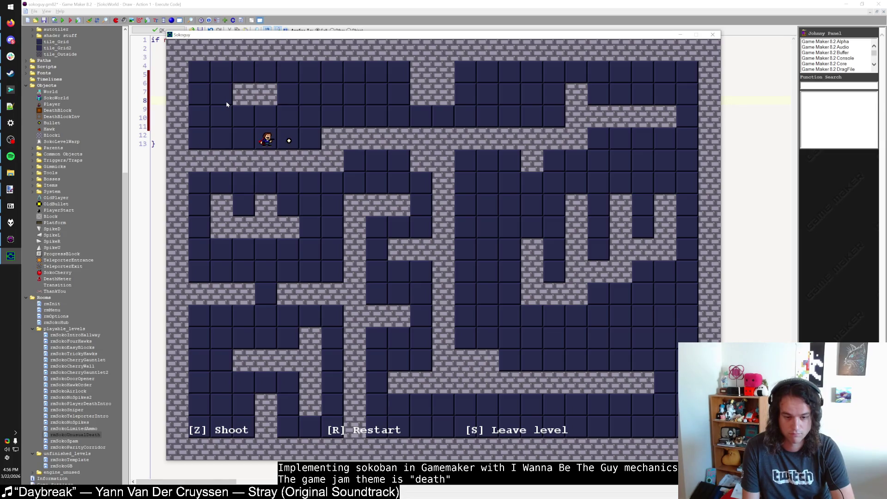
key(Escape)
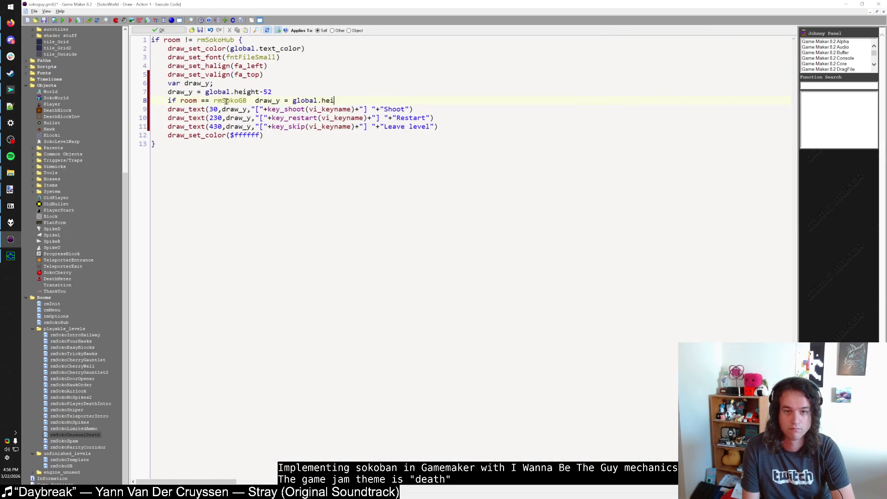
Change the rmSokoGB line to shift draw_y down by 28 and rerun the test.
key(BackSpace)
key(BackSpace)
key(BackSpace)
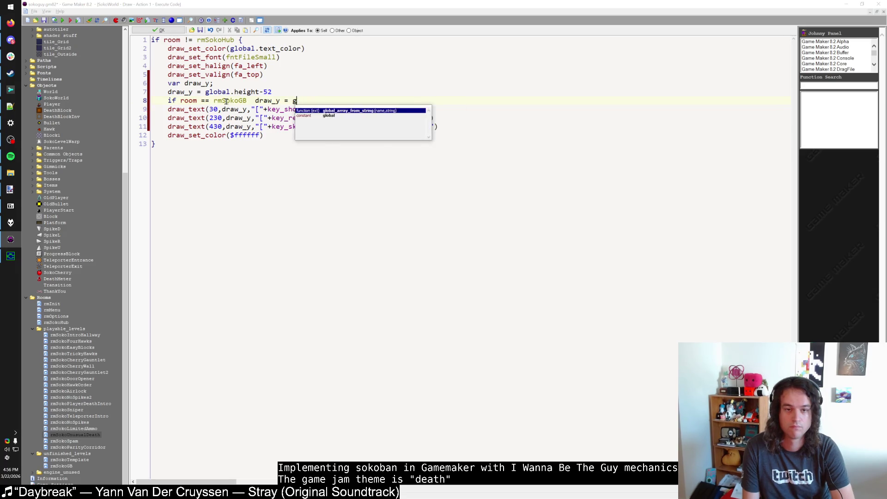
text(+= 10)
key(F5)
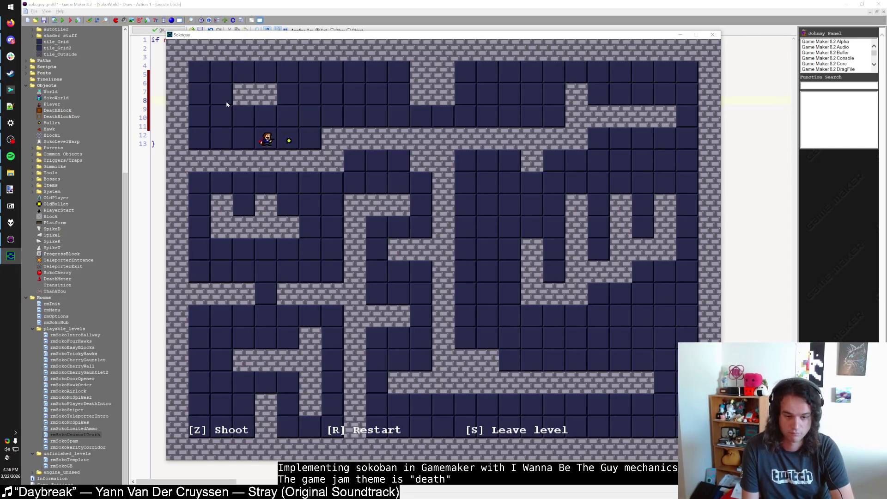
key(Escape)
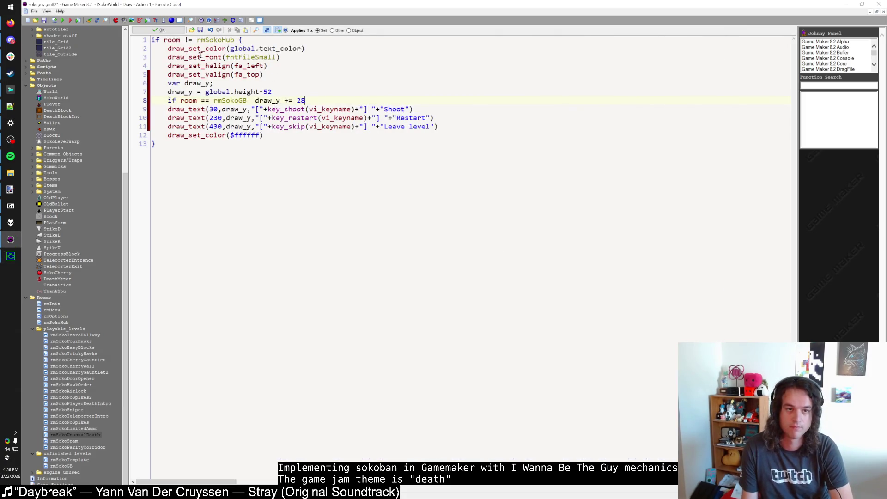
key(alt+Tab)
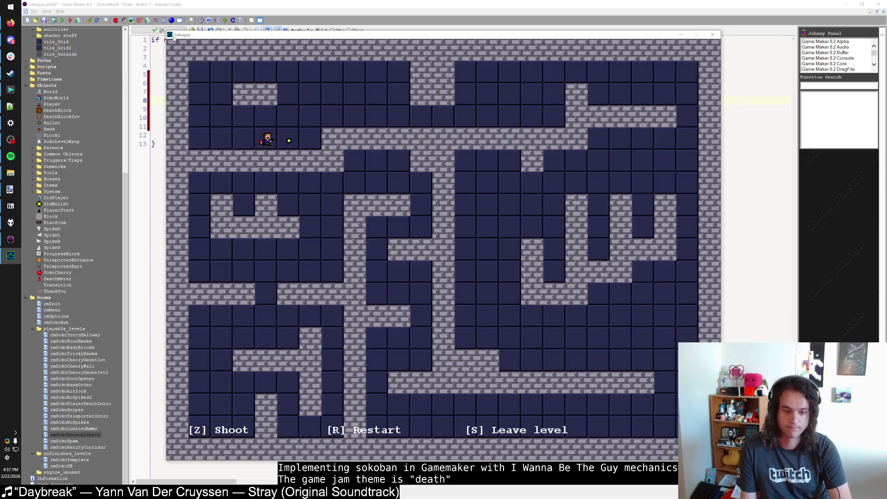
key(alt+Tab)
Save the draw code, close SokoWorld's properties, and check the hint text in the running game.
click(156, 30)
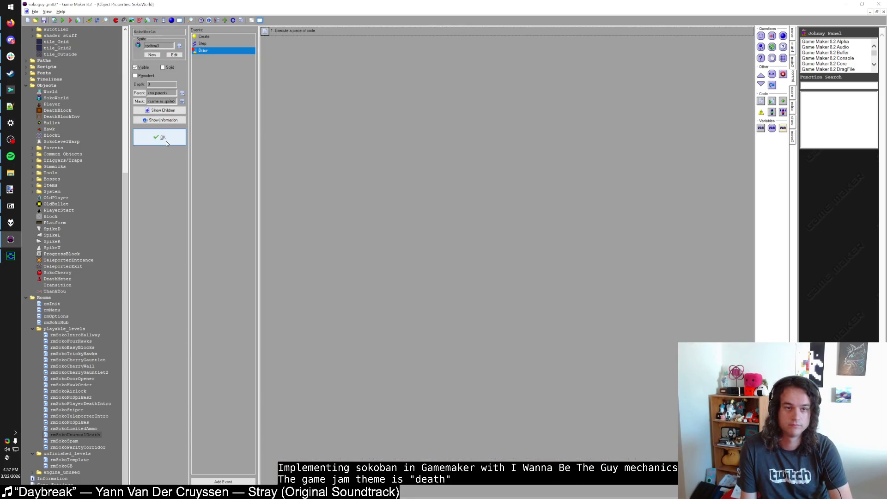
double_click(292, 30)
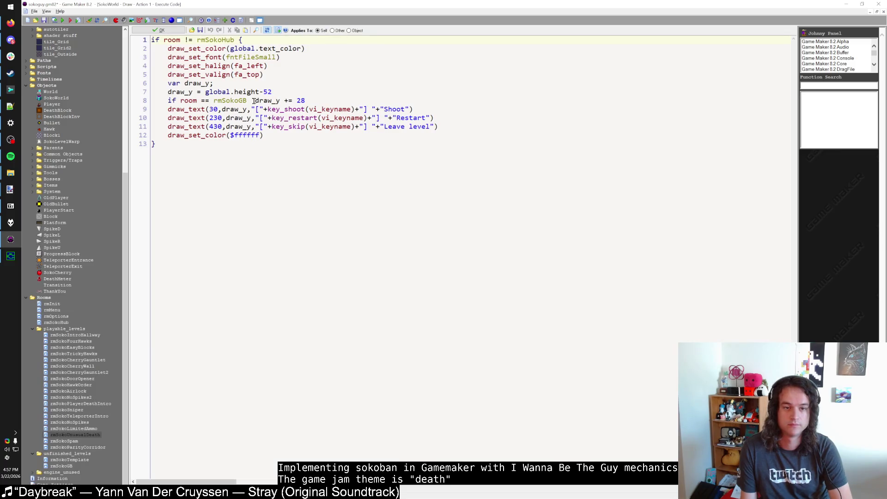
click(157, 30)
click(160, 134)
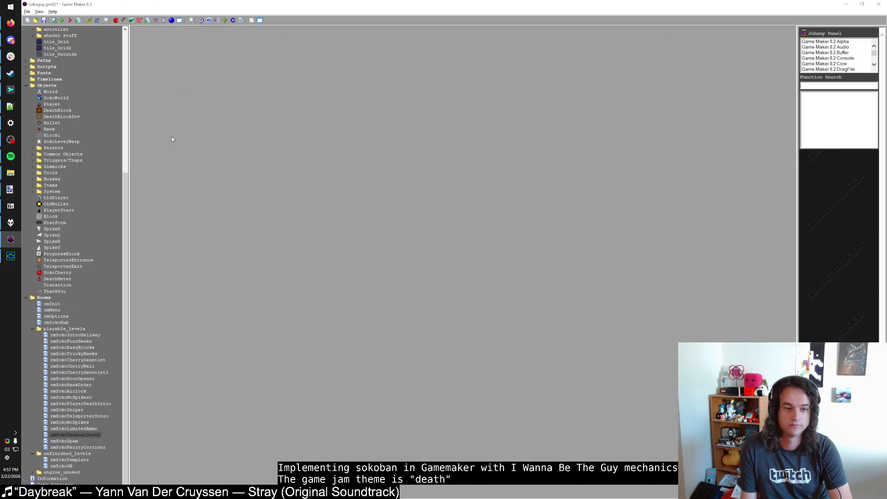
click(4, 261)
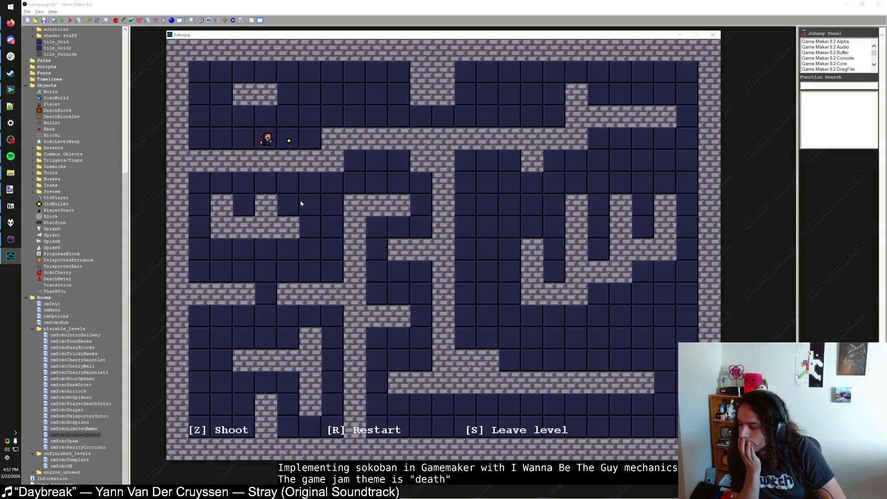
key(s)
key(F2)
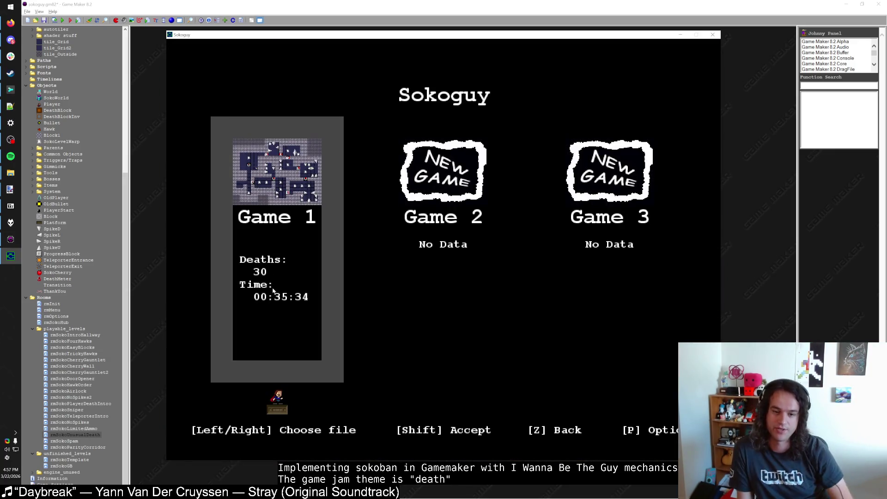
key(Escape)
Search all scripts for 'Deaths:' and open the savedata_init result.
key(ctrl+shift+f)
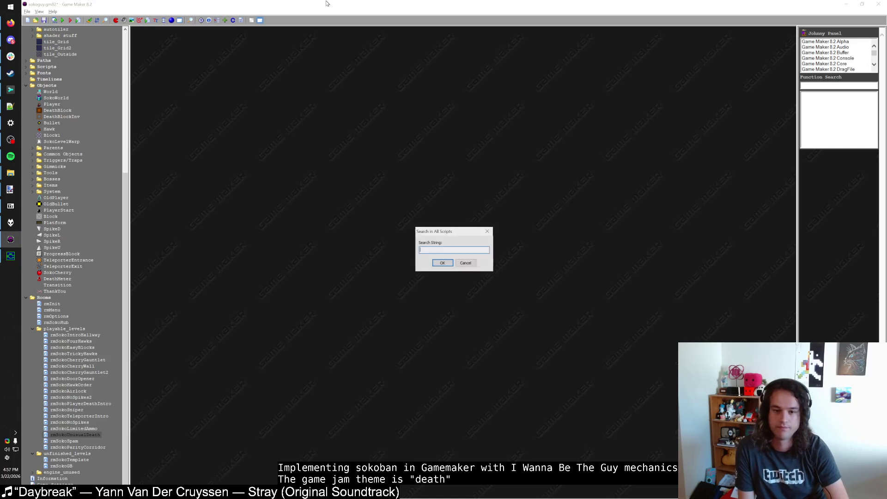
text(Deaths:)
key(Return)
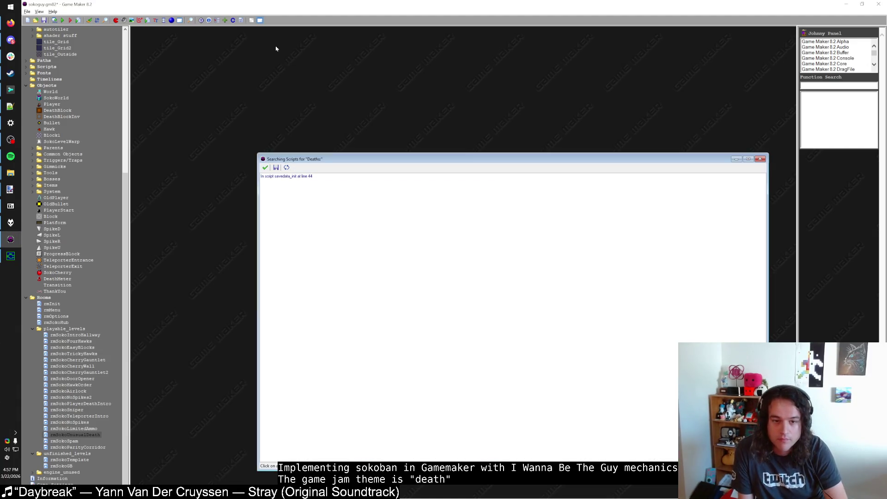
double_click(292, 177)
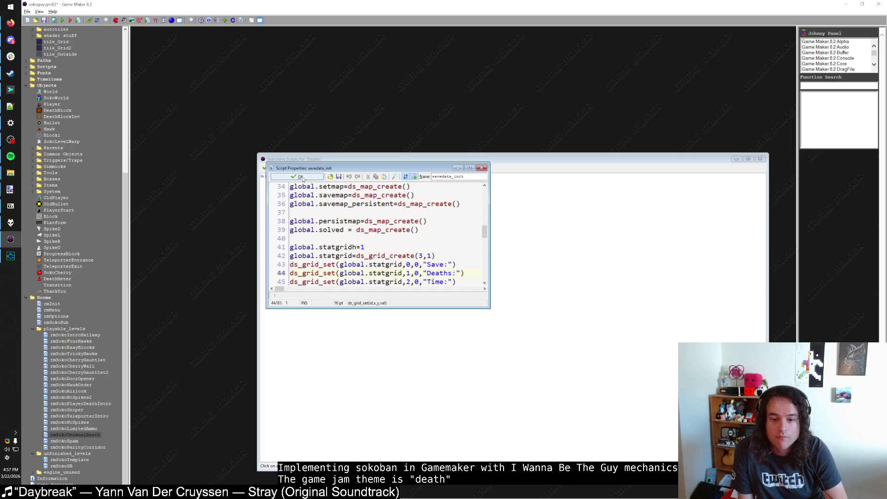
Maximize savedata_init, review its save-loading and backup code, then close it.
double_click(307, 168)
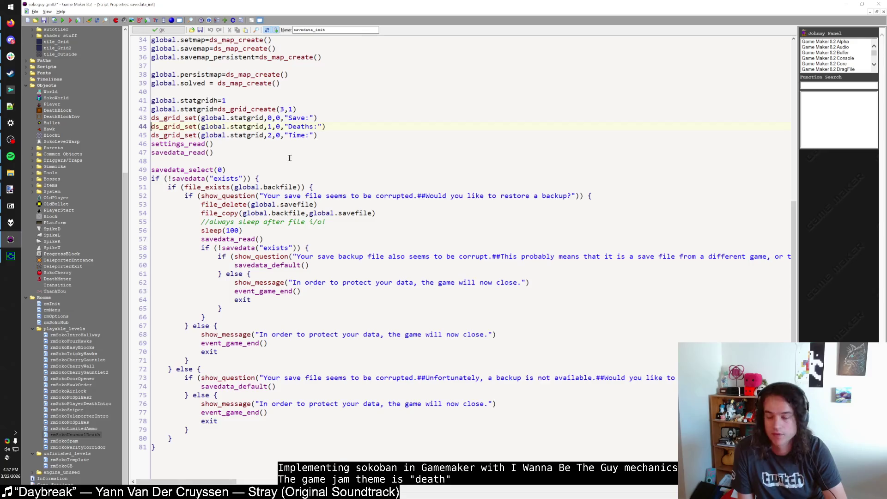
scroll(289, 158, up, 4)
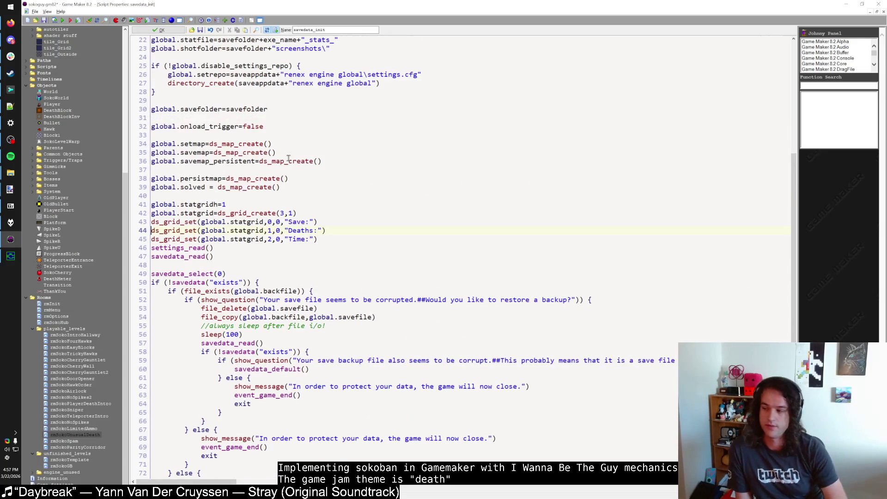
click(231, 255)
scroll(189, 219, down, 3)
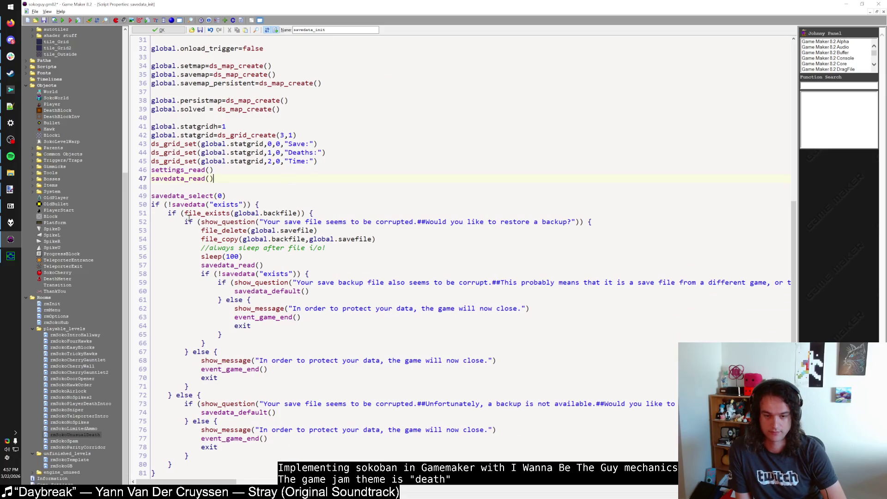
click(285, 385)
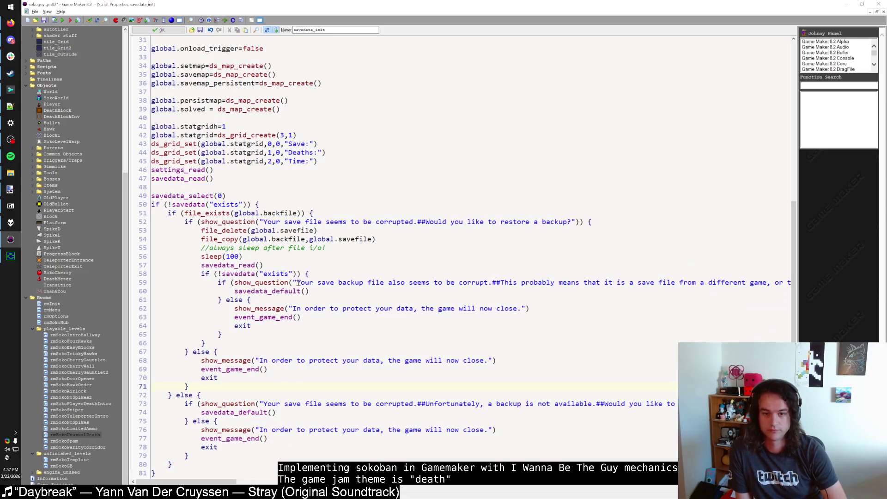
click(270, 188)
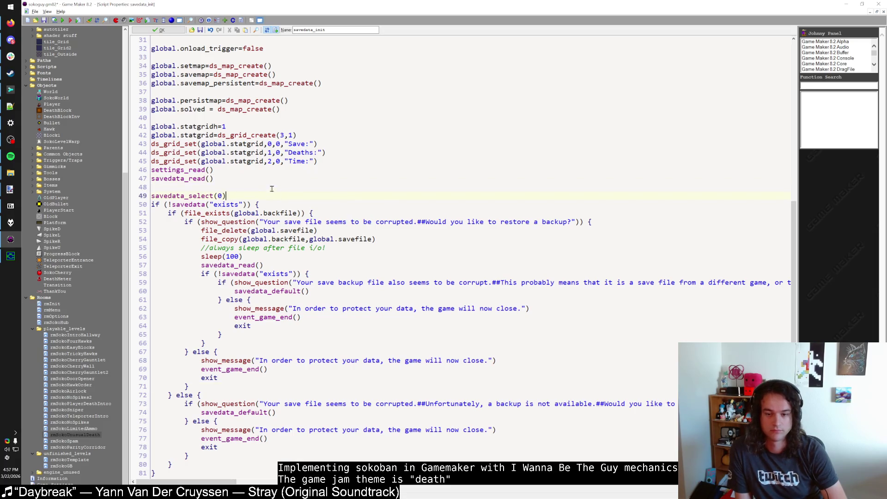
scroll(276, 173, up, 10)
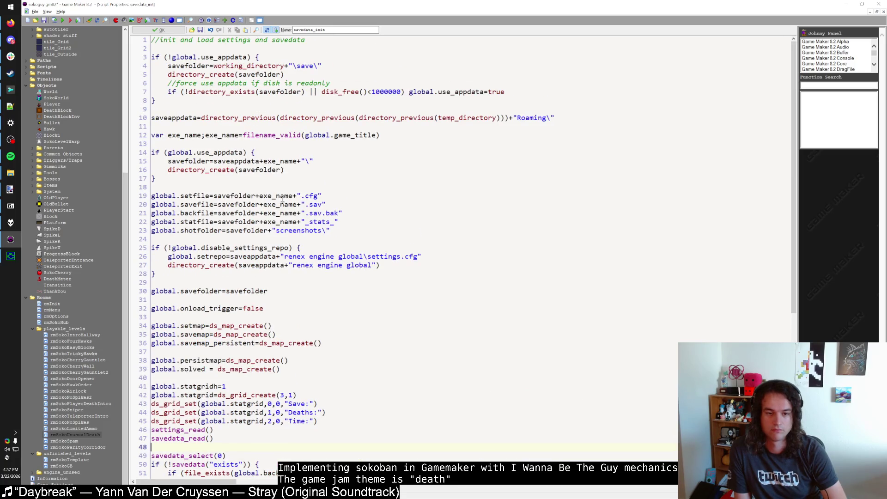
click(134, 31)
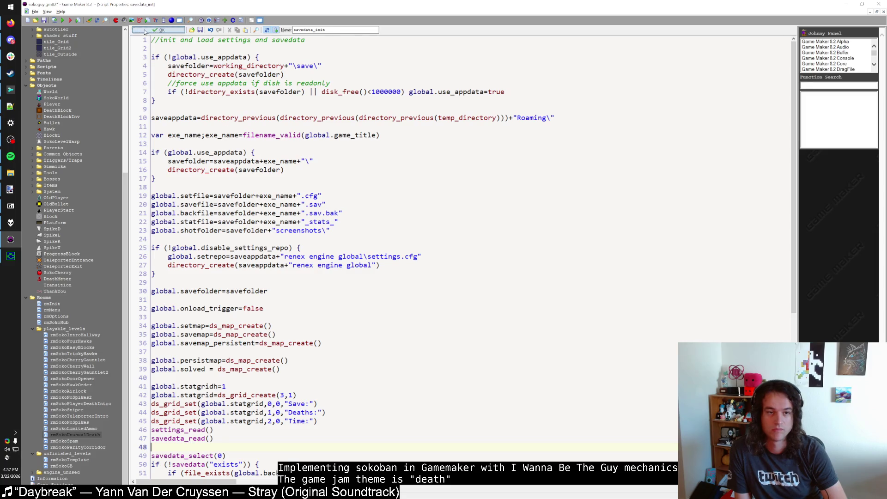
Open the TitleMenu object, view its Step event code, and close it.
key(ctrl+f)
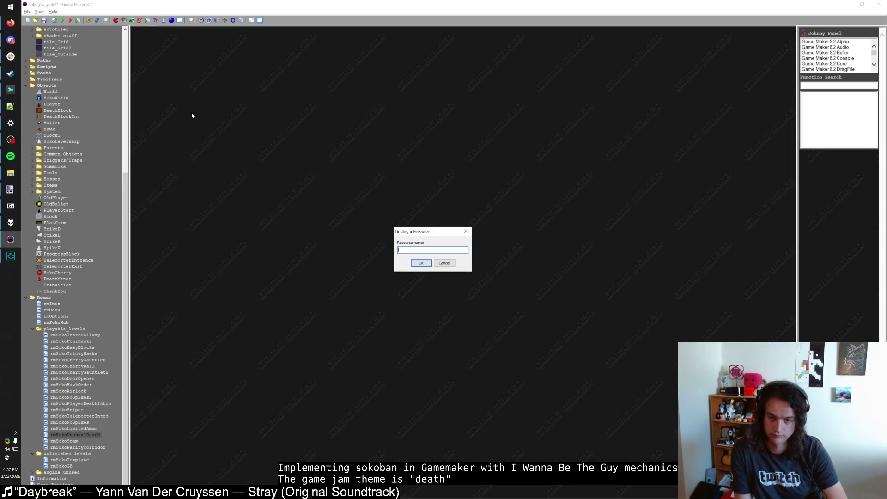
text(TitleMenu)
key(Return)
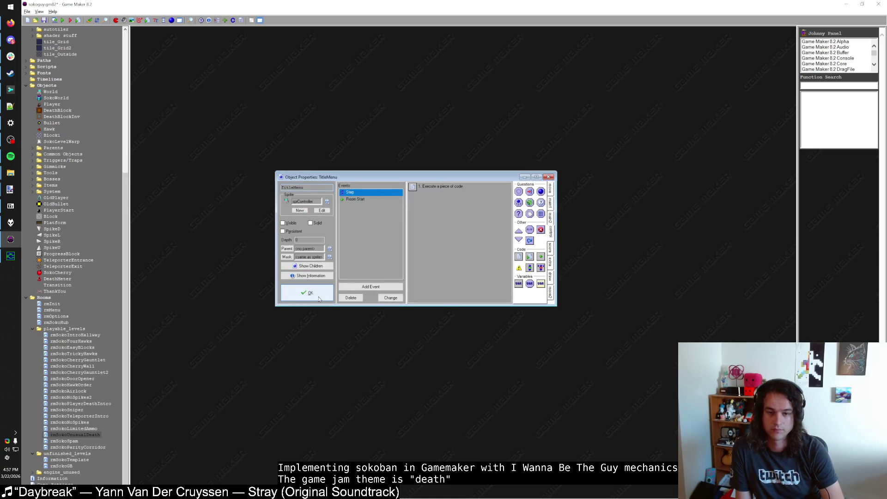
double_click(439, 186)
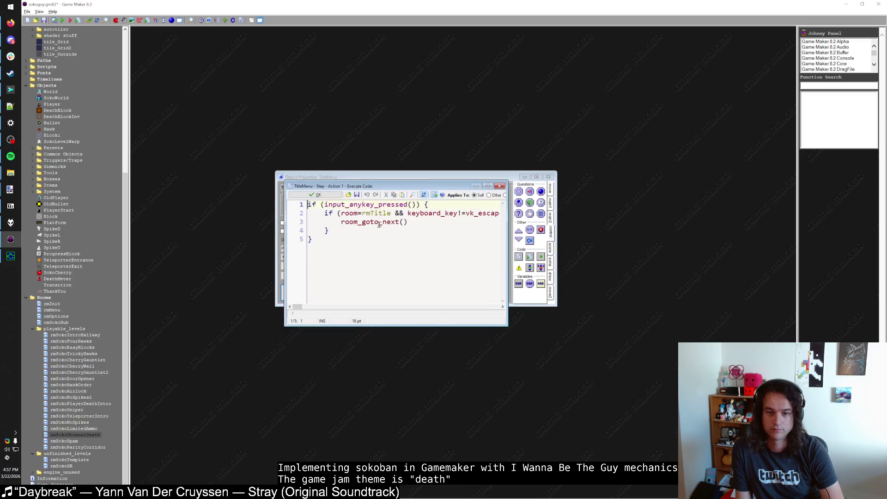
click(292, 196)
click(311, 287)
Open FileMenu's Draw event code and run the game to browse the save slots.
key(ctrl+alt+f)
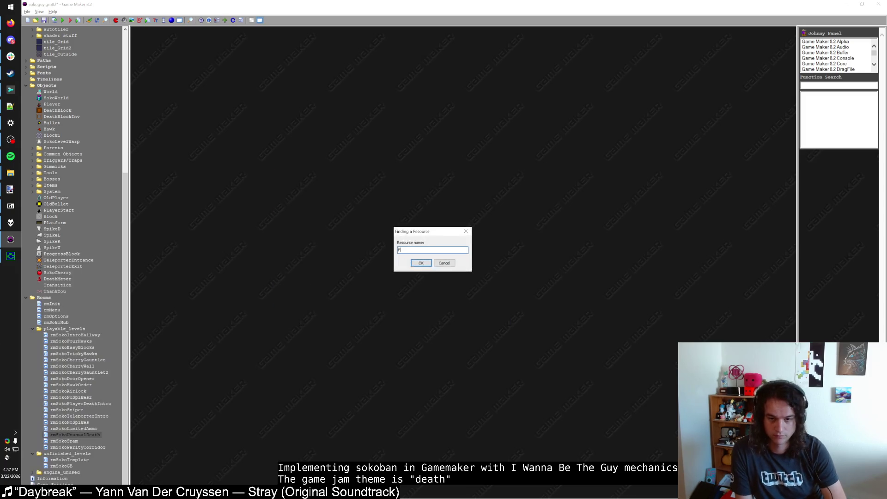
text(Fl)
key(Return)
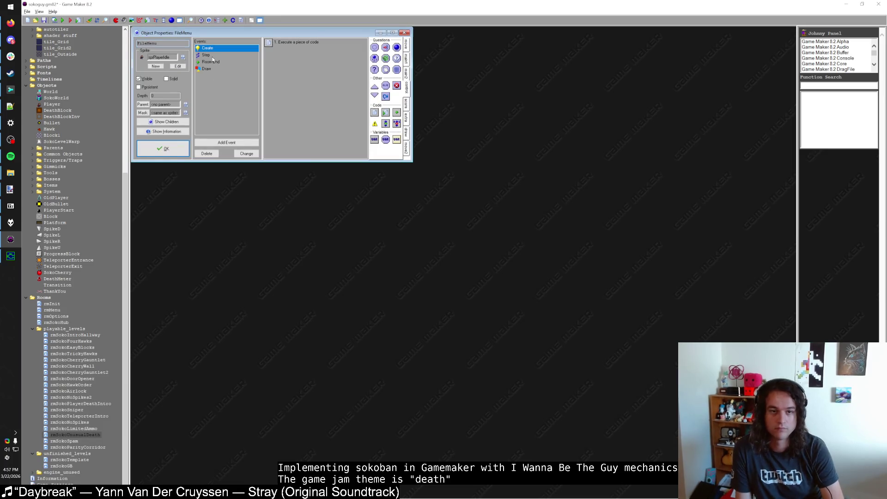
click(222, 70)
double_click(282, 45)
key(F5)
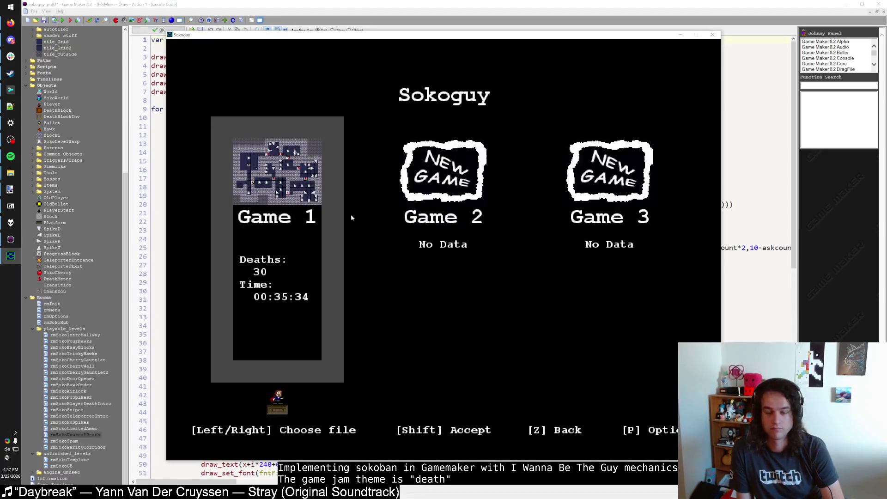
key(Right)
key(Right)
key(Right)
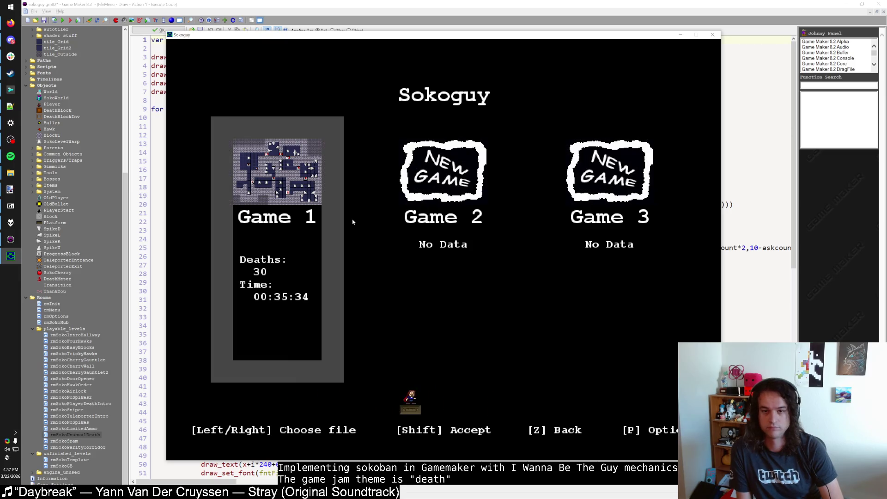
key(Right)
key(Right)
key(Left)
key(Left)
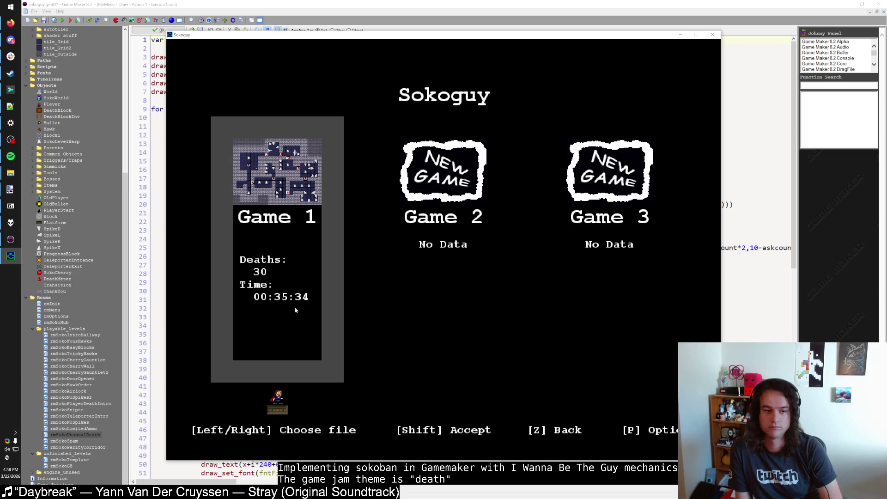
Try painting letters below 'Soko', undoing each stroke.
click(10, 190)
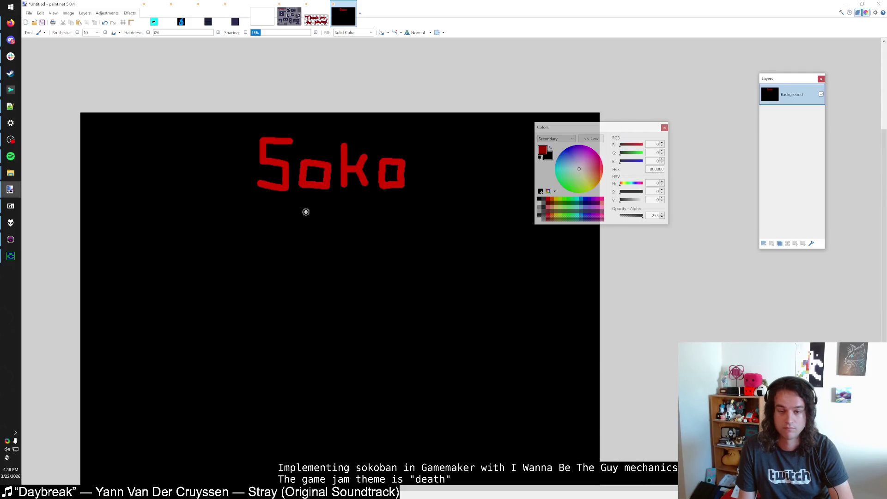
mouse_move(285, 214)
mouse_down()
mouse_move(242, 249)
mouse_move(242, 277)
mouse_up()
key(ctrl+z)
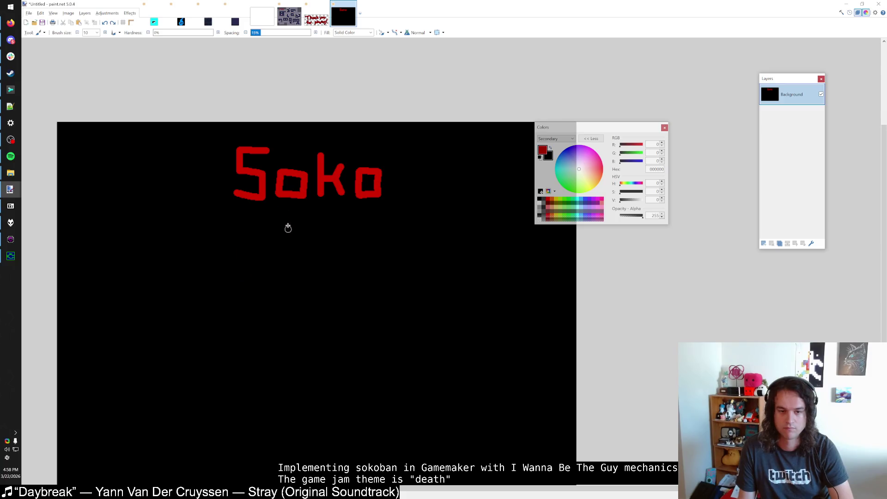
mouse_move(287, 210)
mouse_down()
mouse_move(237, 211)
mouse_move(237, 268)
mouse_move(275, 269)
mouse_move(283, 240)
mouse_move(262, 240)
mouse_up()
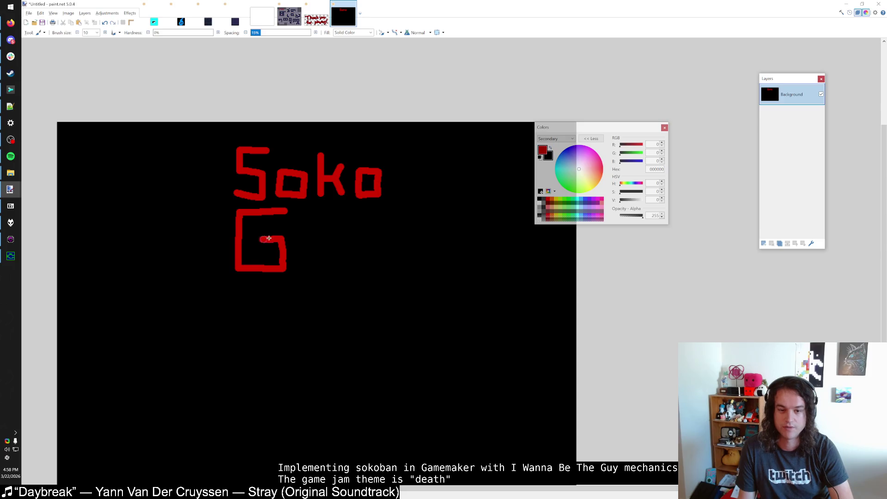
drag(305, 214, 308, 263)
key(ctrl+z)
key(ctrl+z)
key(ctrl+z)
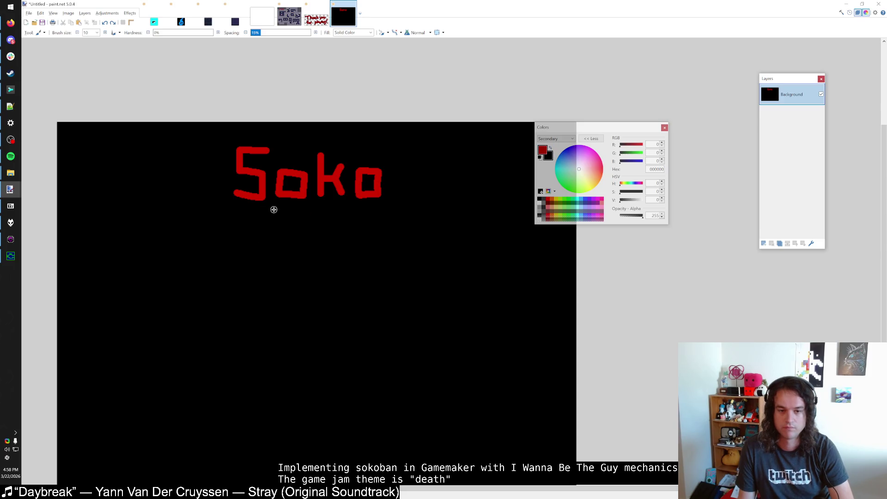
mouse_move(278, 211)
mouse_down()
mouse_move(234, 211)
mouse_move(233, 256)
mouse_up()
key(ctrl+z)
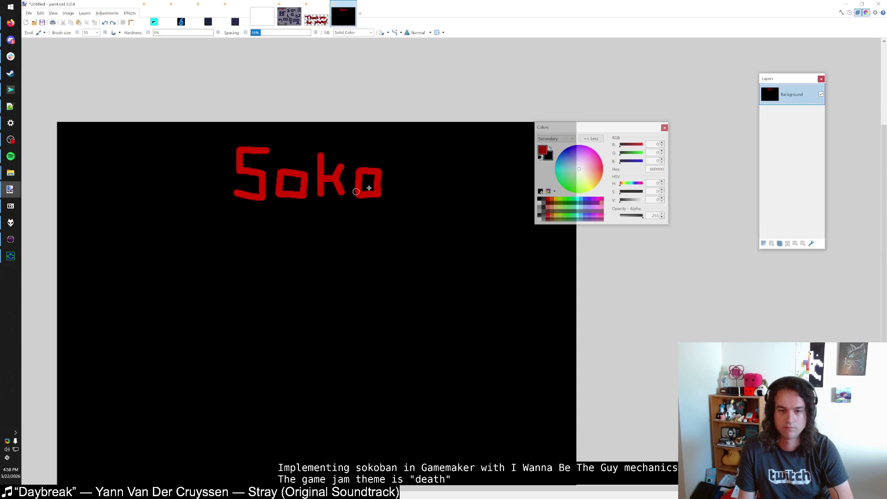
Select 'Soko' and shift it left to make room for 'Guy'.
key(s)
drag(394, 210, 220, 137)
key(m)
mouse_move(408, 172)
mouse_down()
mouse_move(345, 171)
mouse_move(409, 172)
mouse_up()
key(s)
click(411, 188)
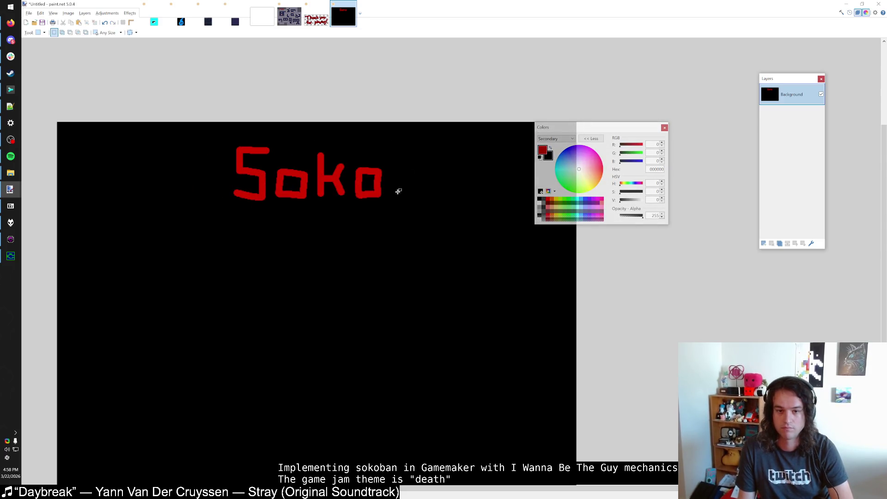
key(ctrl+a)
key(m)
drag(432, 201, 384, 202)
key(s)
click(547, 234)
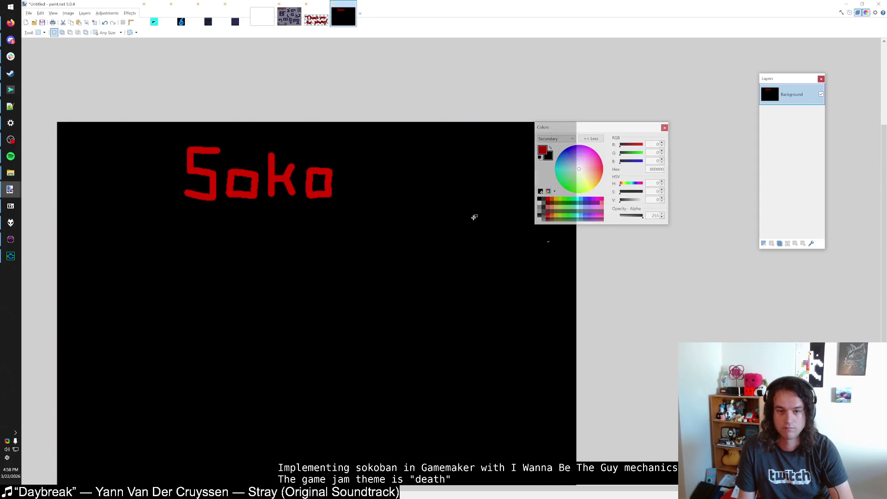
Paint the red letters 'Guy' to the right of 'Soko' with the Paintbrush.
key(b)
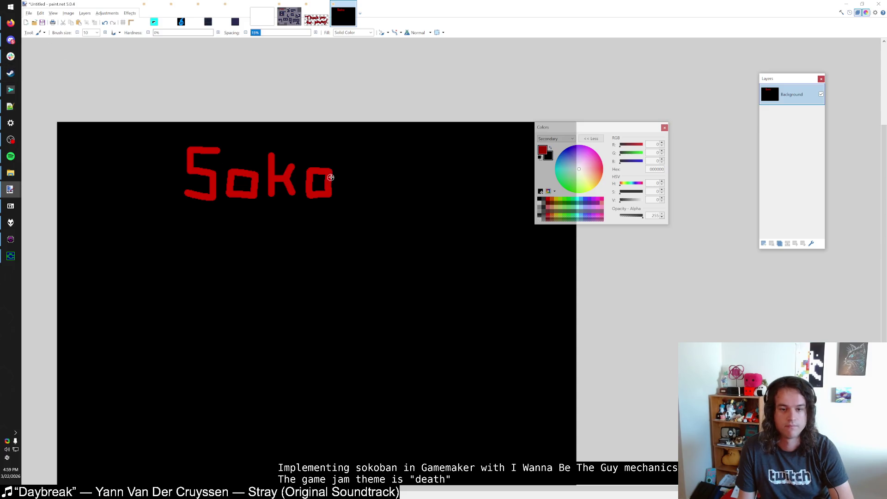
scroll(327, 174, right, 2)
mouse_move(314, 144)
mouse_down()
mouse_move(284, 142)
mouse_move(283, 196)
mouse_up()
key(ctrl+z)
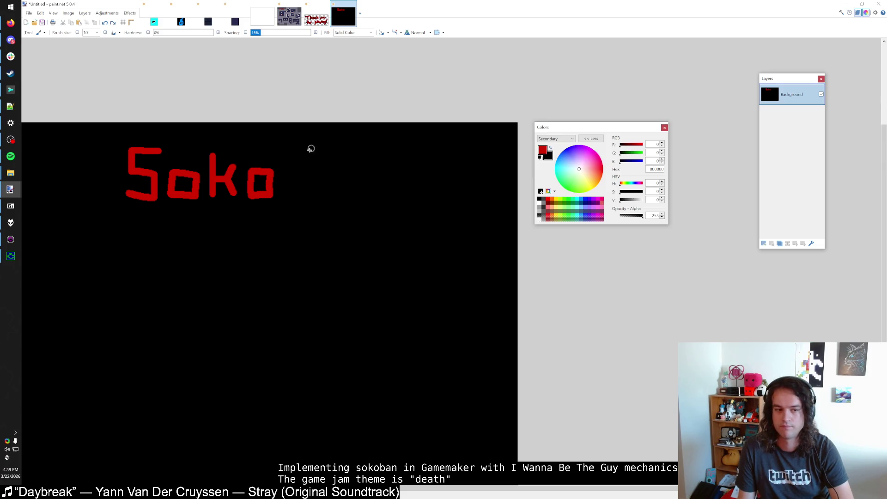
mouse_move(324, 137)
mouse_down()
mouse_move(287, 158)
mouse_move(288, 196)
mouse_move(326, 198)
mouse_move(292, 171)
mouse_move(327, 177)
mouse_up()
key(ctrl+z)
key(ctrl+z)
key(ctrl+z)
drag(326, 145, 329, 187)
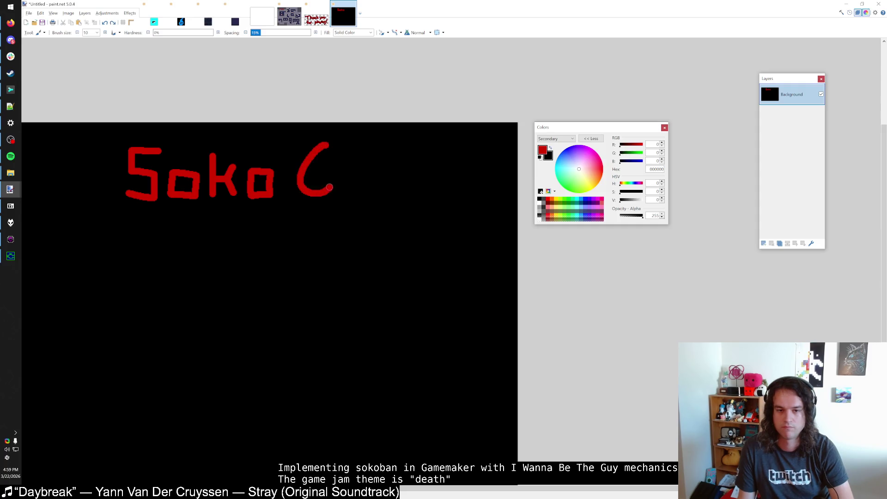
key(ctrl+z)
mouse_move(330, 149)
mouse_down()
mouse_move(295, 196)
mouse_move(329, 181)
mouse_move(311, 182)
mouse_move(361, 181)
mouse_move(364, 199)
mouse_move(393, 190)
mouse_move(380, 233)
mouse_up()
key(ctrl+z)
drag(397, 178, 374, 227)
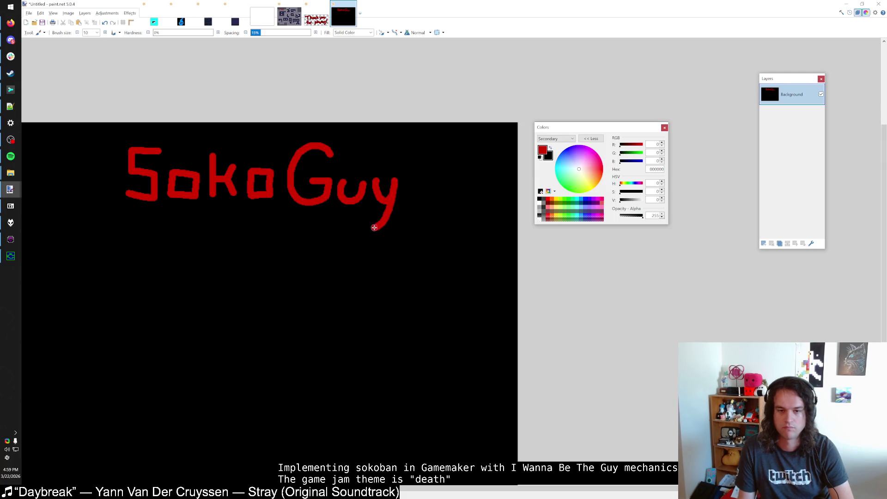
Centre the SokoGuy drawing and rectangle-select the 'Guy' letters to reposition them.
scroll(370, 226, down, 2)
scroll(355, 218, down, 2)
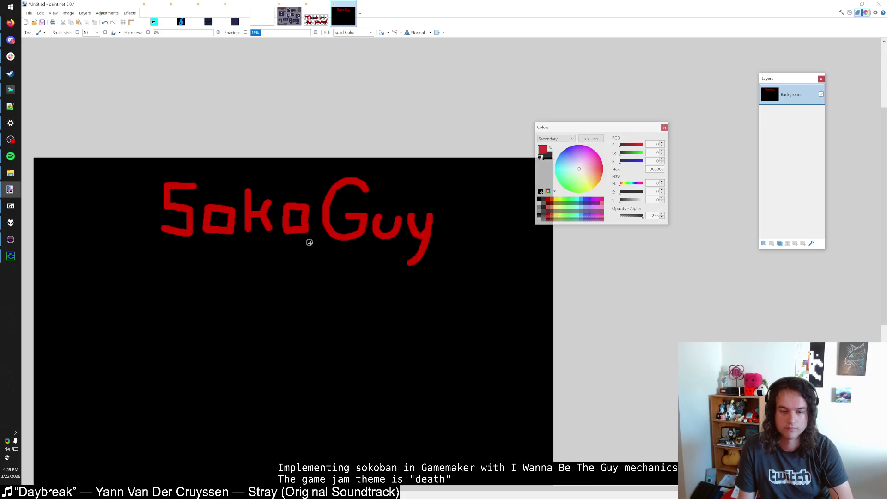
scroll(326, 237, up, 1)
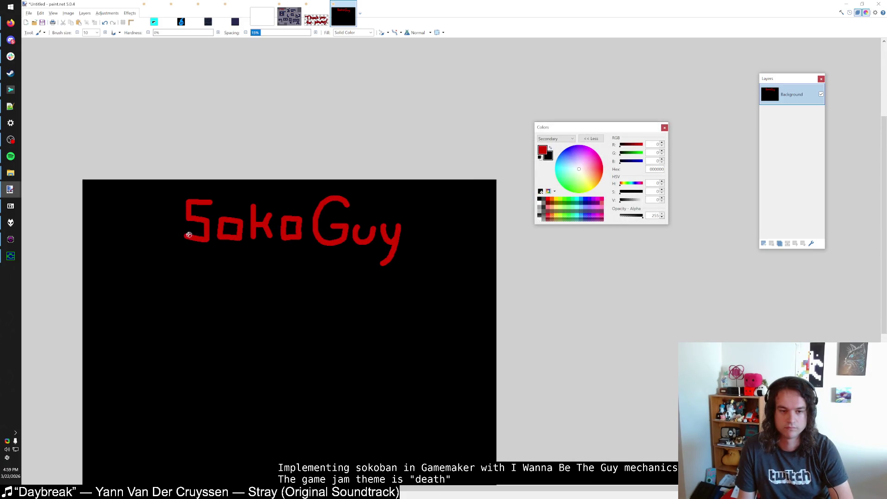
scroll(213, 240, down, 2)
scroll(263, 245, up, 2)
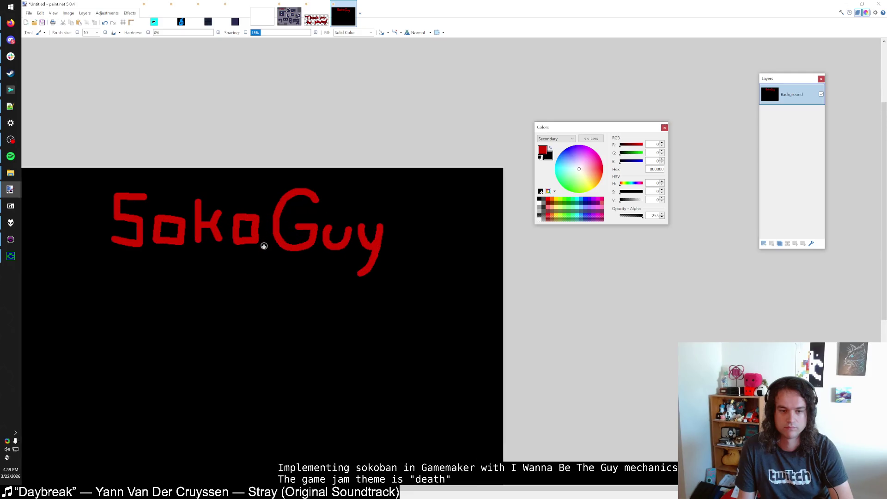
drag(286, 255, 290, 257)
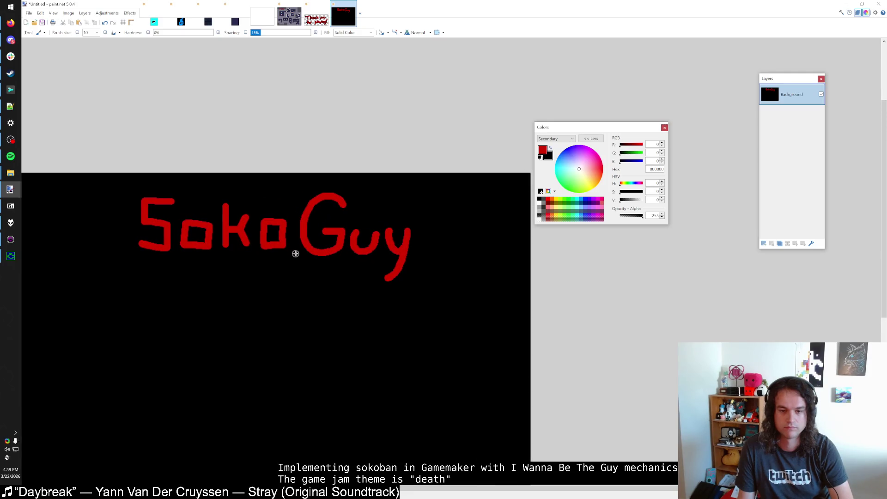
key(s)
drag(296, 181, 423, 298)
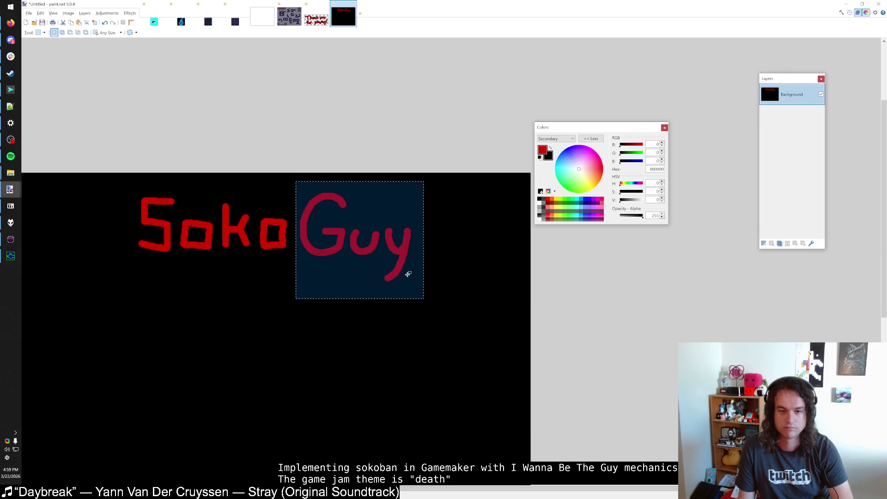
key(m)
key(ctrl+d)
Magic Wand-select the red SokoGuy lettering, cut it, and paste it back.
key(s)
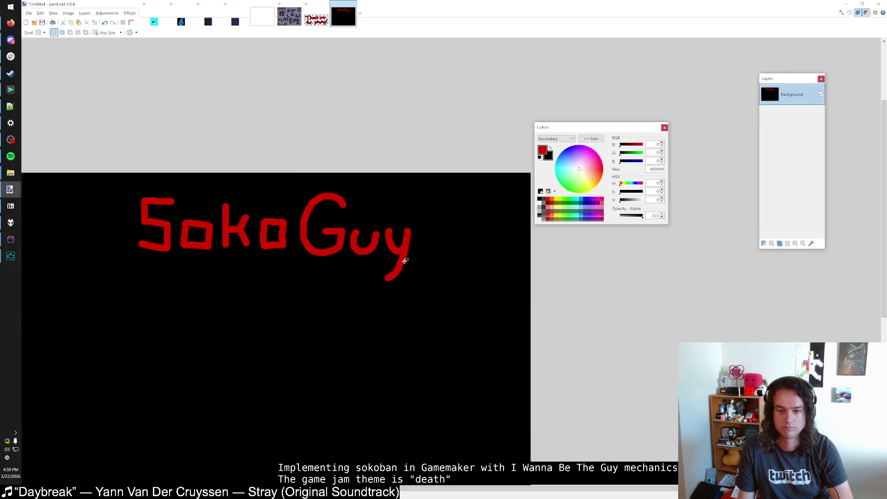
key(s)
key(s)
click(404, 251)
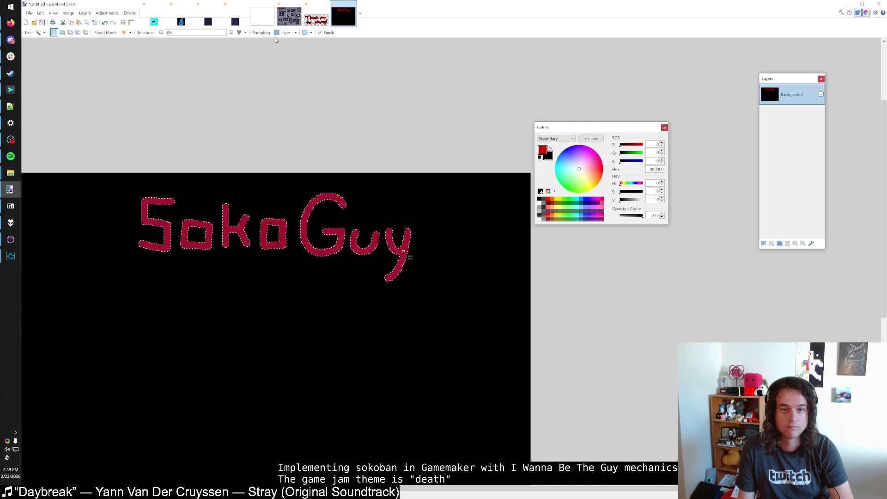
key(Delete)
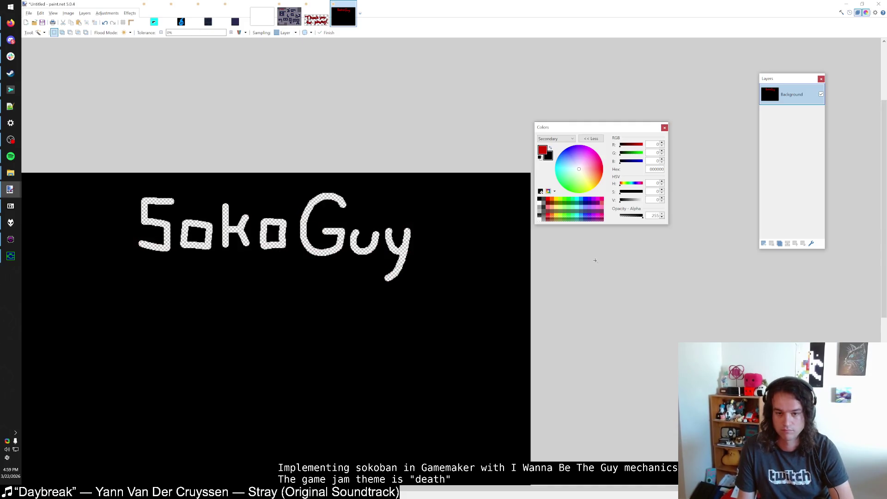
key(ctrl+z)
Move the lettering onto a new layer and fill that layer's empty area grey.
key(m)
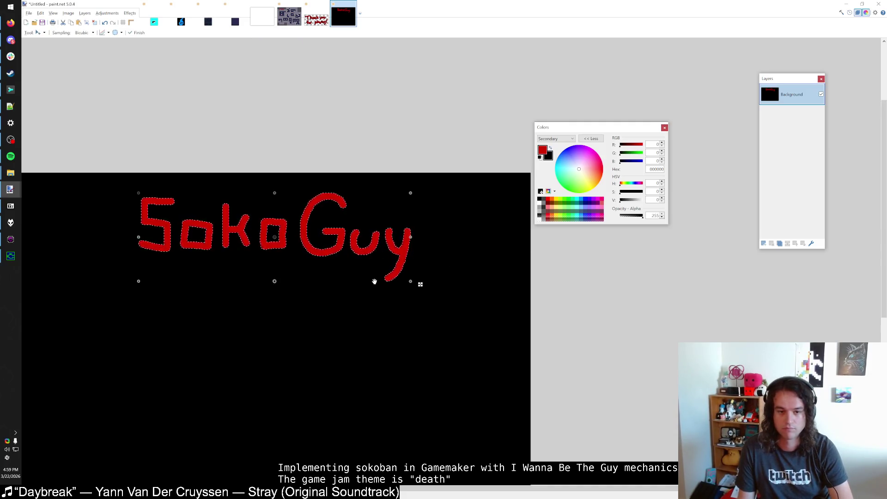
ctrl+scroll(484, 230, down, 1)
key(ctrl+x)
key(ctrl+shift+v)
key(ctrl+d)
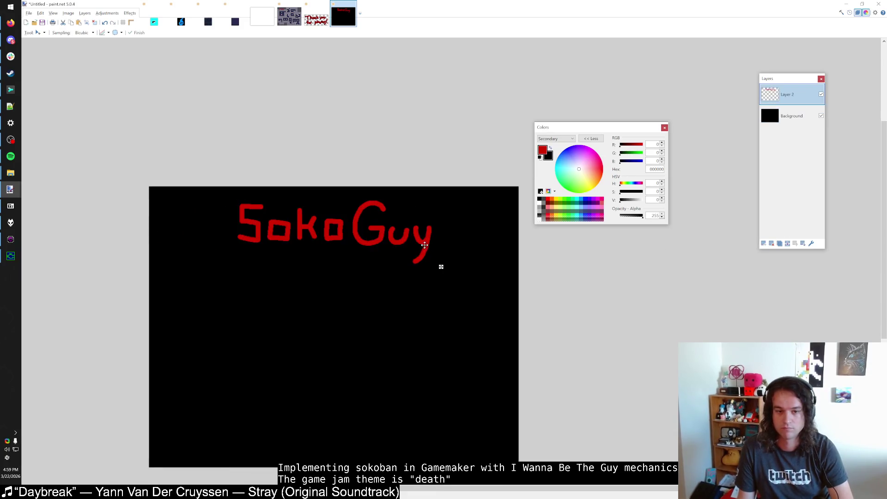
key(s)
drag(620, 200, 632, 200)
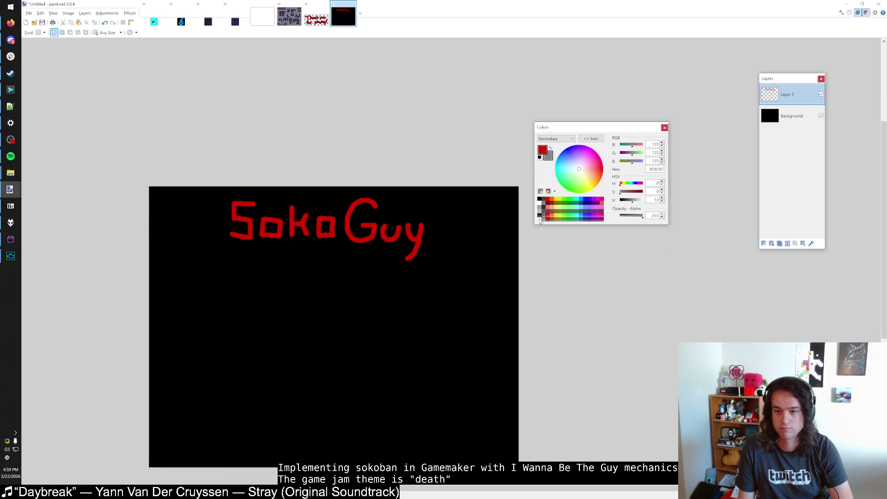
key(f)
right_click(416, 347)
ctrl+scroll(413, 226, up, 1)
ctrl+scroll(414, 226, up, 2)
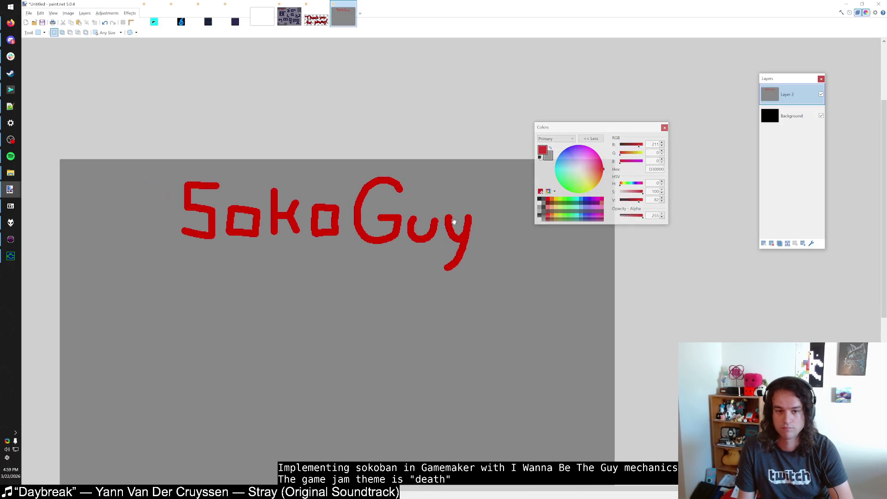
With a smaller brush, try drip strokes under the S and first o, then undo them.
key(b)
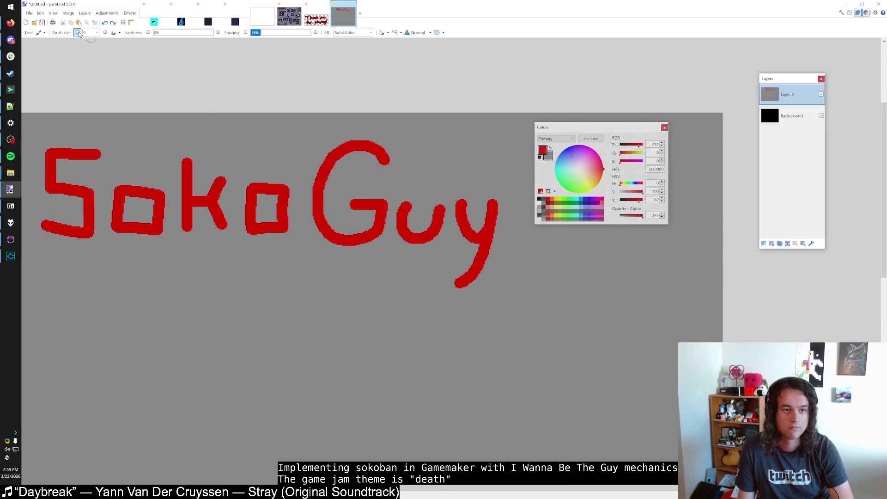
click(78, 34)
click(79, 33)
click(79, 34)
ctrl+scroll(123, 224, up, 2)
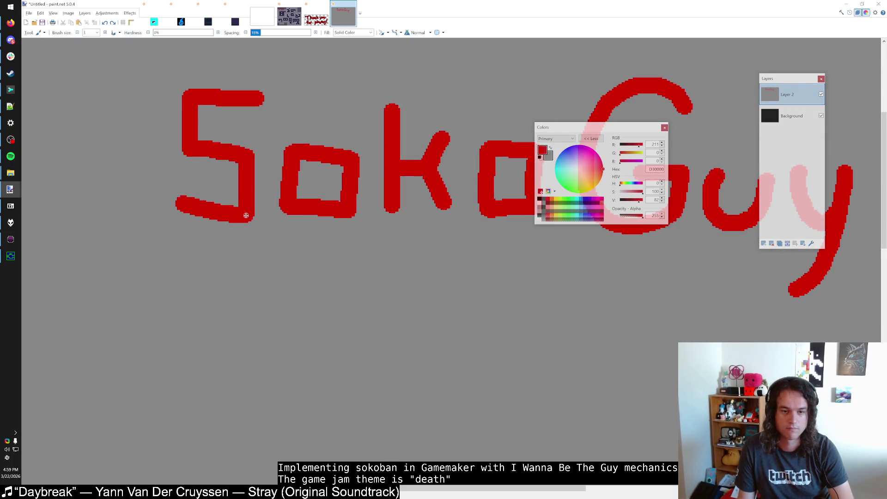
drag(180, 205, 178, 238)
scroll(188, 228, right, 2)
key(ctrl+z)
drag(158, 202, 151, 229)
key(ctrl+z)
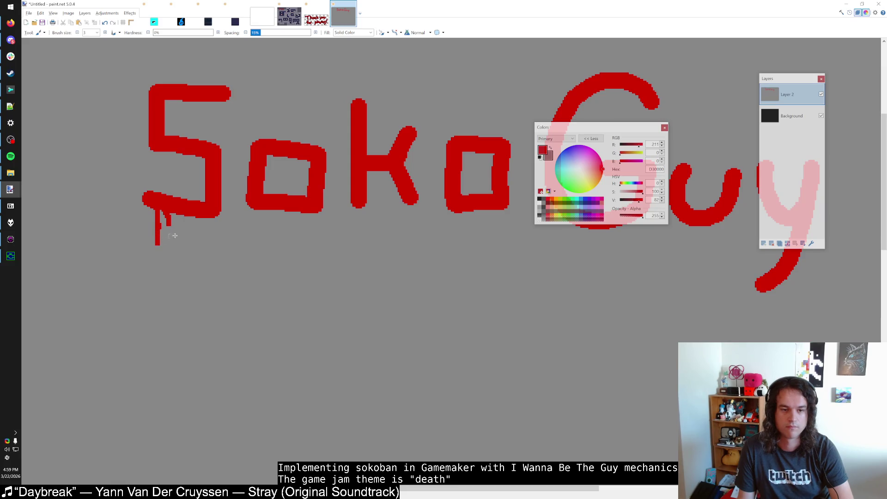
drag(175, 236, 156, 247)
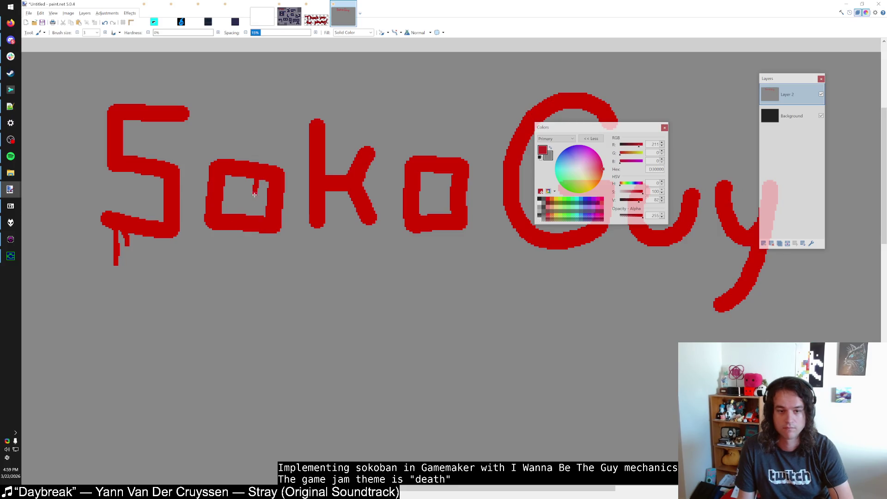
key(ctrl+z)
drag(262, 181, 259, 200)
key(ctrl+z)
key(ctrl+z)
Redraw short drips hanging from the k, the G and the u.
scroll(277, 176, right, 3)
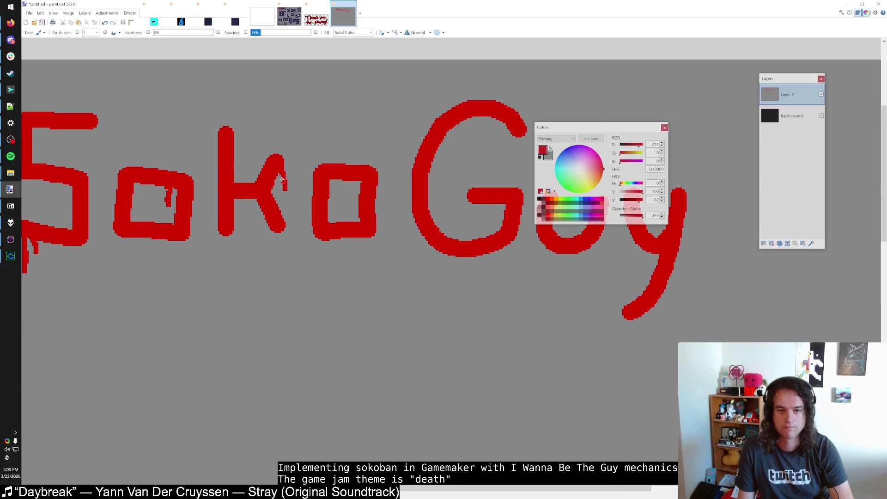
key(ctrl+z)
drag(281, 167, 280, 183)
scroll(245, 213, right, 3)
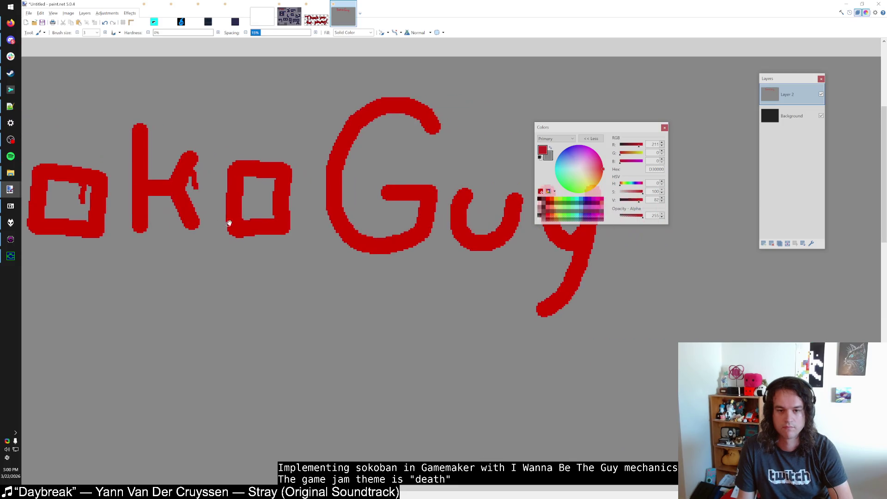
mouse_move(330, 217)
mouse_down()
mouse_move(333, 245)
mouse_move(346, 252)
mouse_up()
key(ctrl+z)
key(ctrl+z)
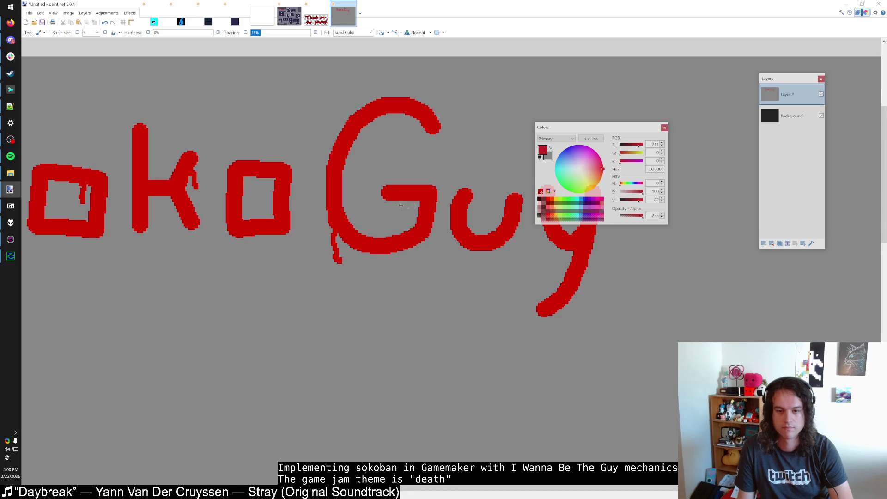
key(ctrl+z)
drag(391, 201, 389, 209)
drag(379, 253, 284, 254)
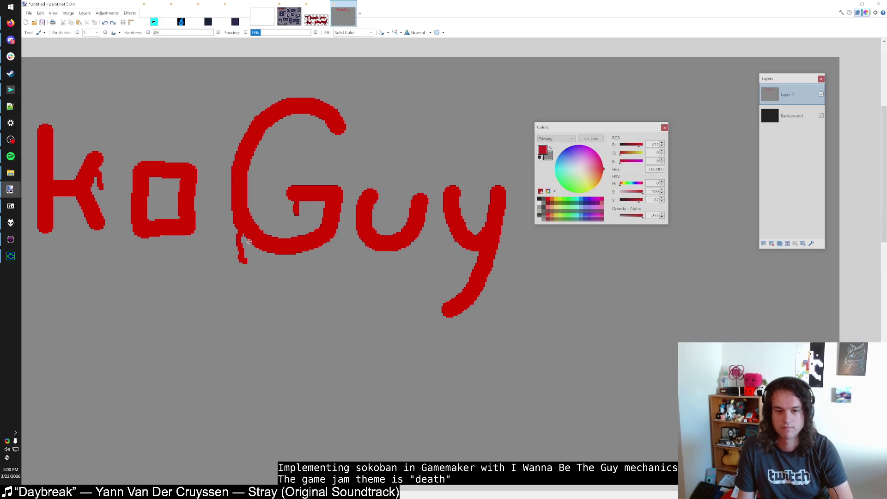
drag(416, 231, 413, 257)
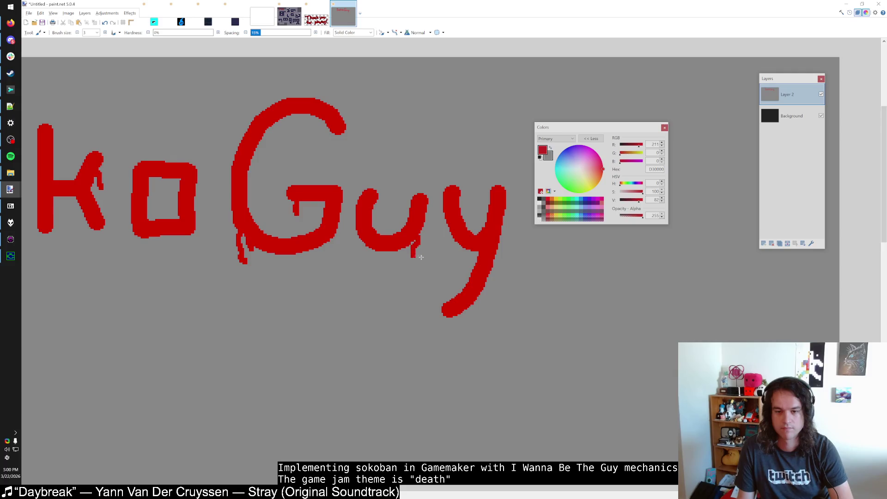
ctrl+scroll(498, 283, down, 1)
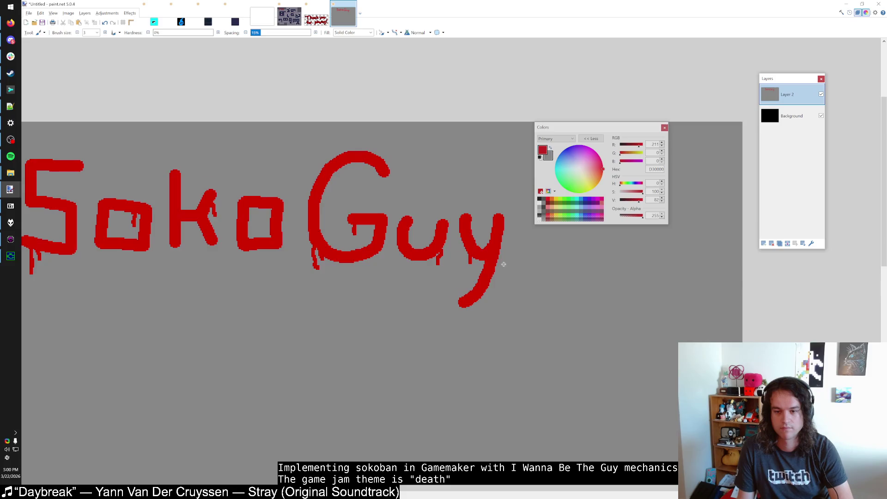
ctrl+scroll(505, 264, down, 1)
ctrl+scroll(487, 263, up, 1)
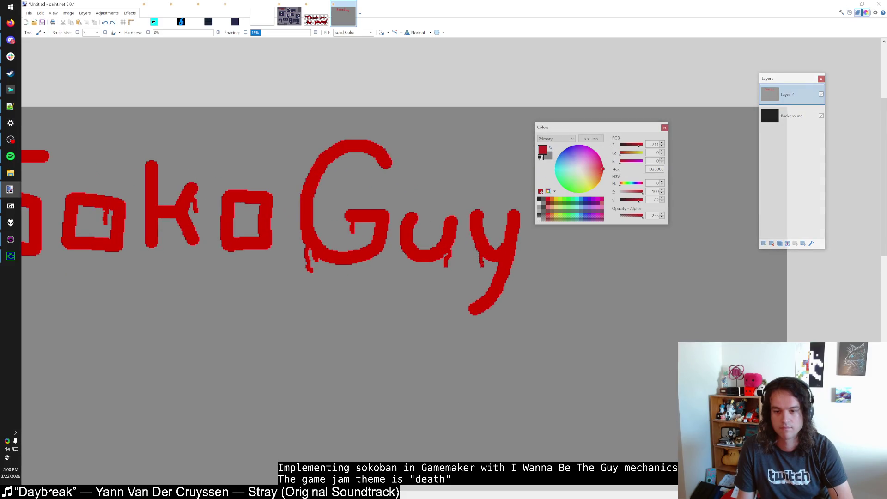
ctrl+scroll(482, 271, down, 1)
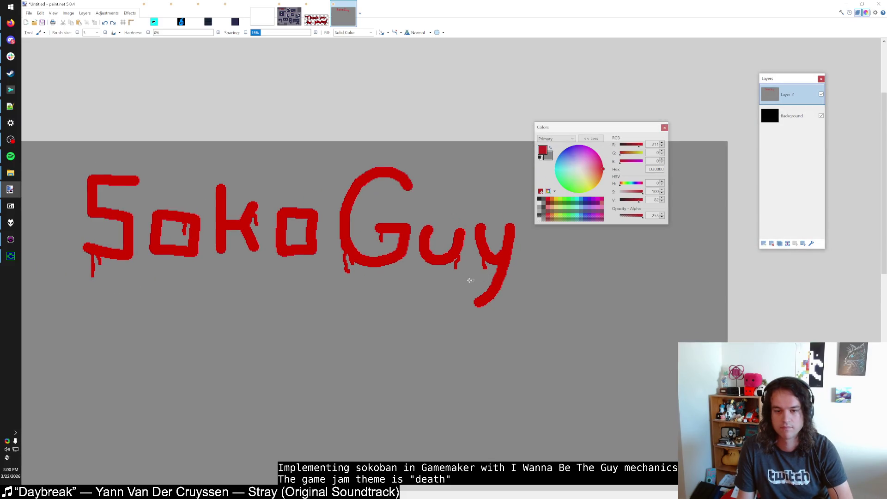
ctrl+scroll(469, 280, up, 3)
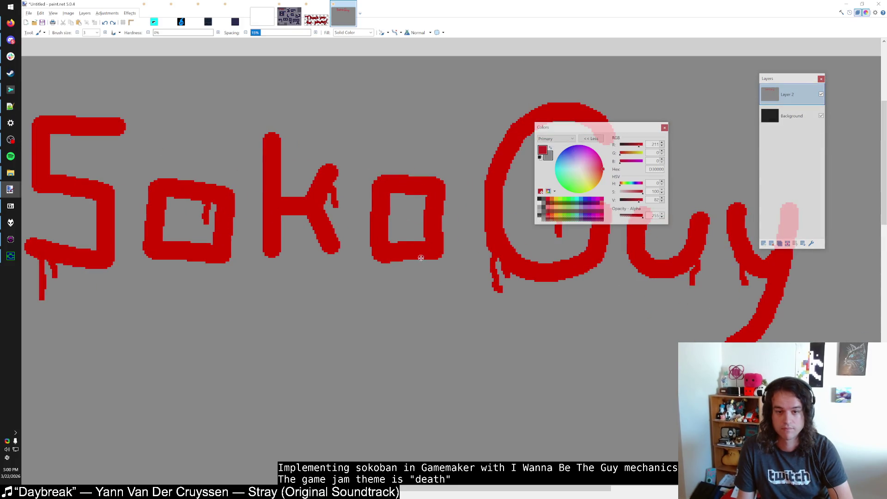
ctrl+scroll(421, 258, down, 2)
ctrl+scroll(422, 262, up, 2)
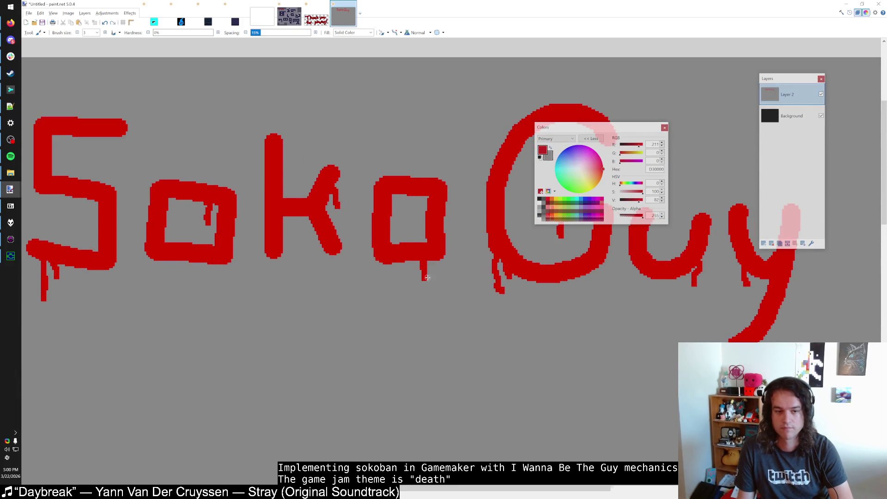
ctrl+scroll(428, 277, down, 3)
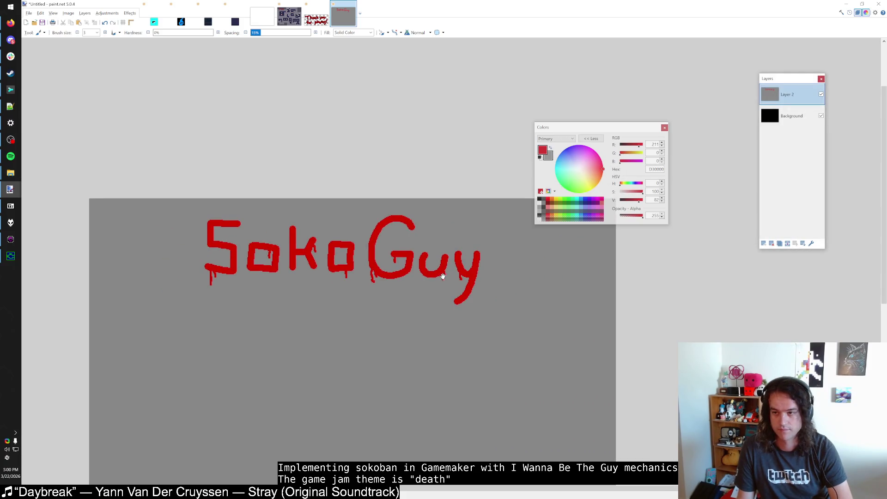
Delete the grey around the lettering on Layer 2, leaving grey on the background layer.
drag(442, 276, 428, 250)
click(130, 13)
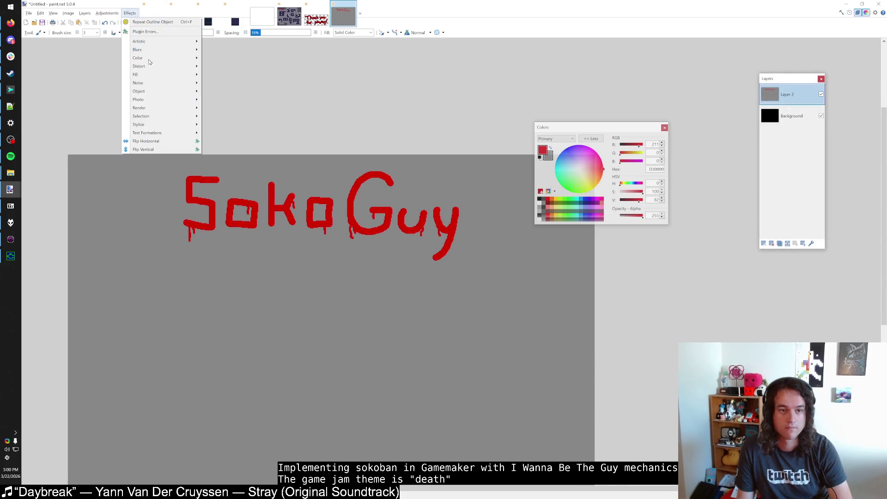
mouse_move(147, 90)
click(227, 127)
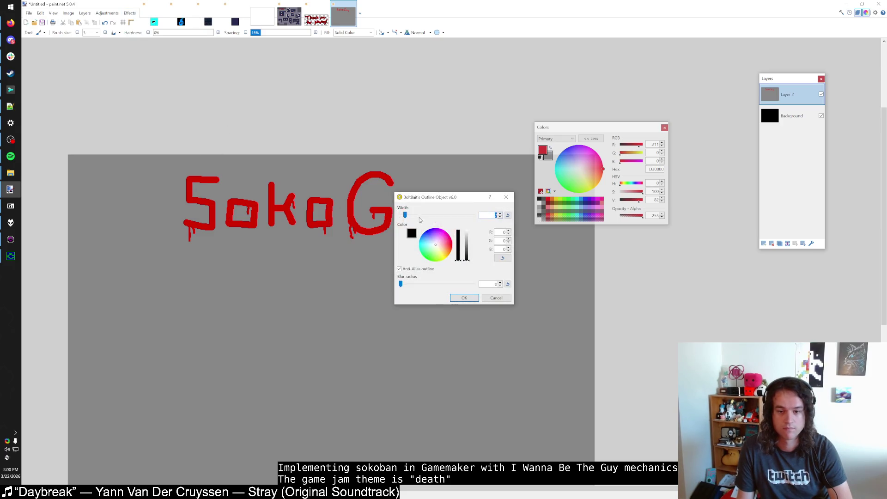
click(496, 298)
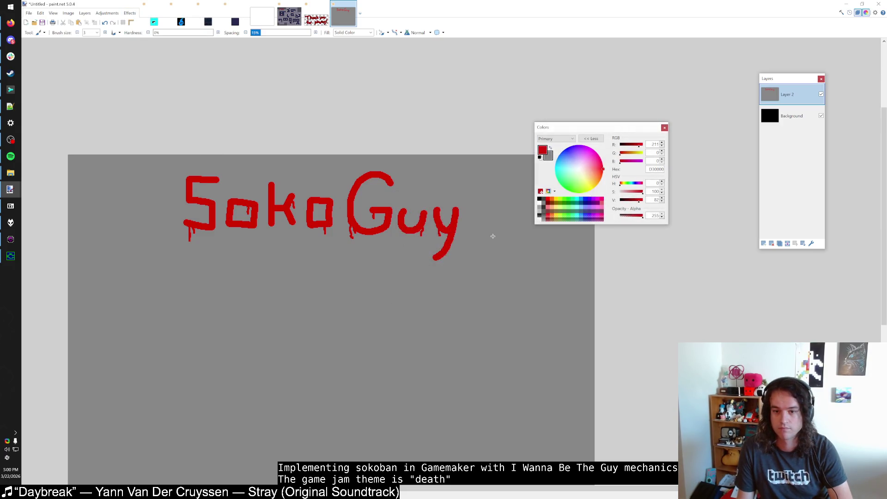
key(s)
key(s)
key(s)
click(494, 236)
key(Delete)
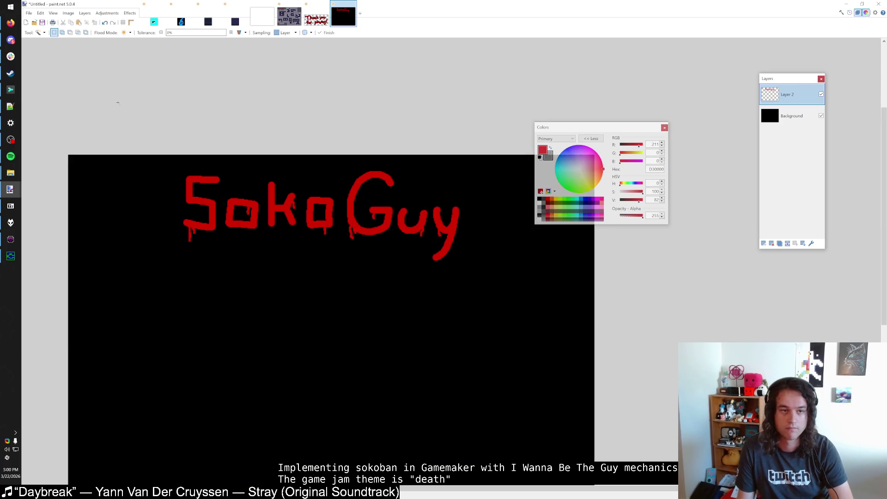
click(791, 115)
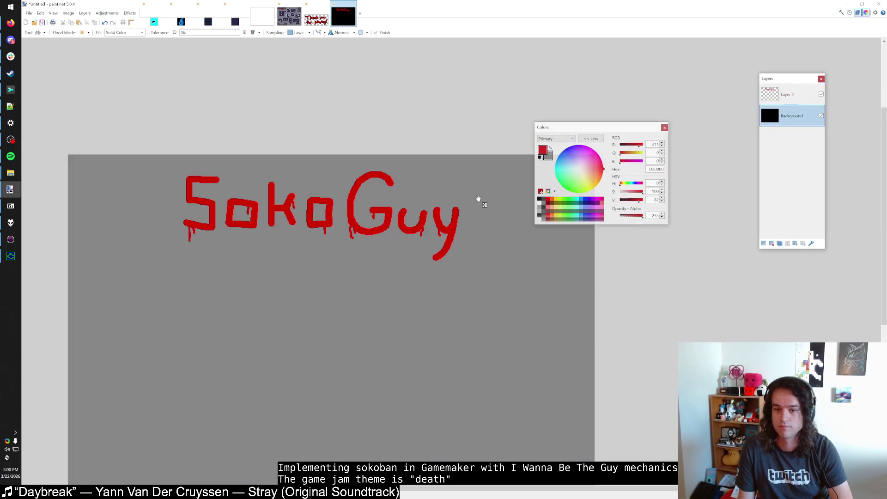
key(BackSpace)
click(787, 94)
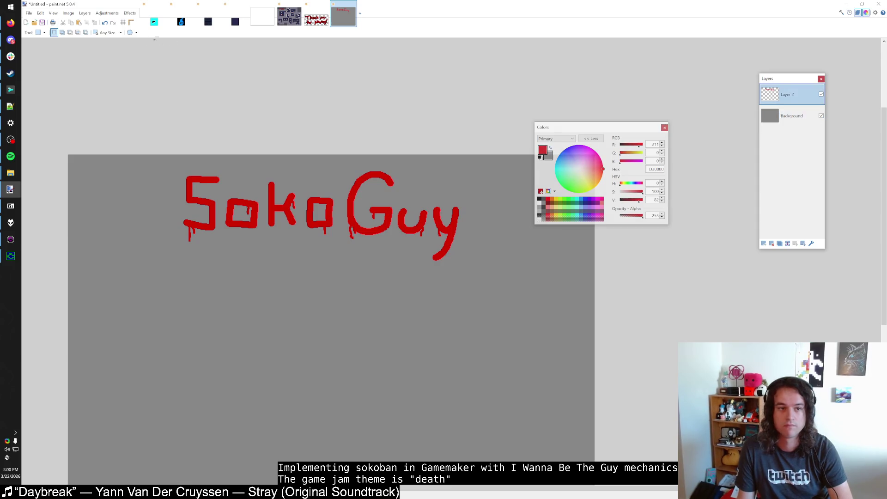
Apply a black Outline Object effect with width 7 to the lettering.
click(129, 13)
mouse_move(139, 91)
click(227, 125)
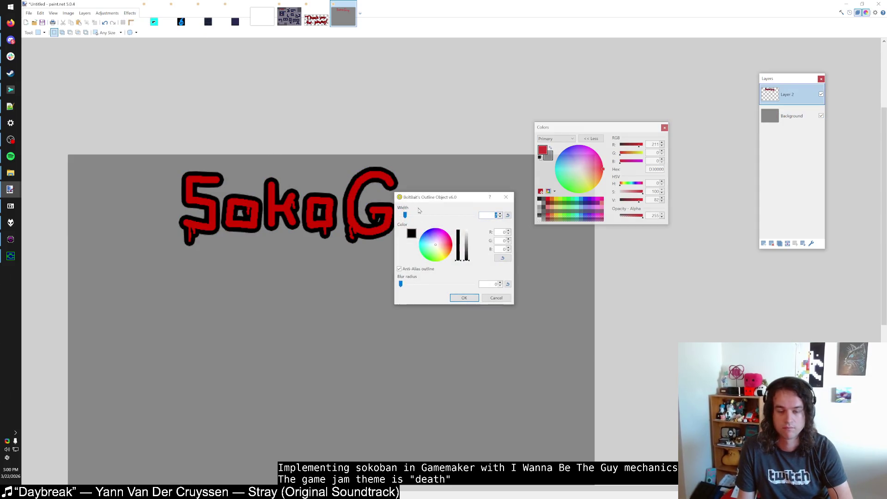
drag(470, 201, 359, 254)
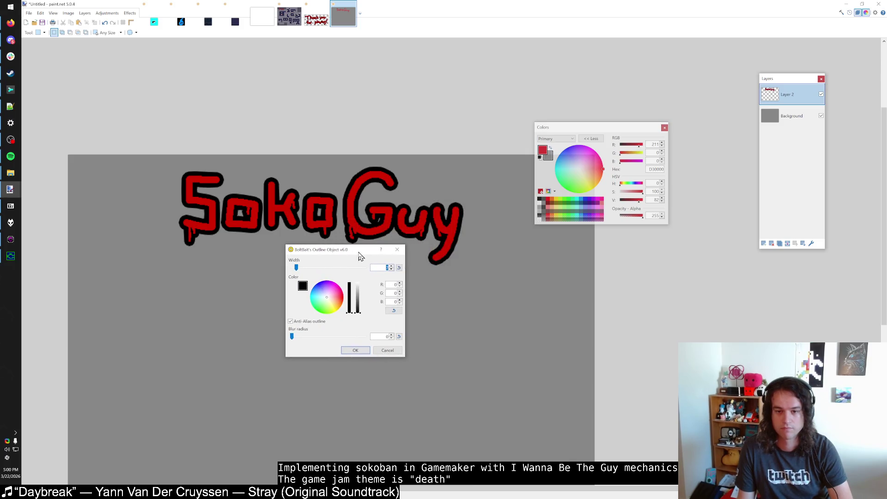
click(391, 271)
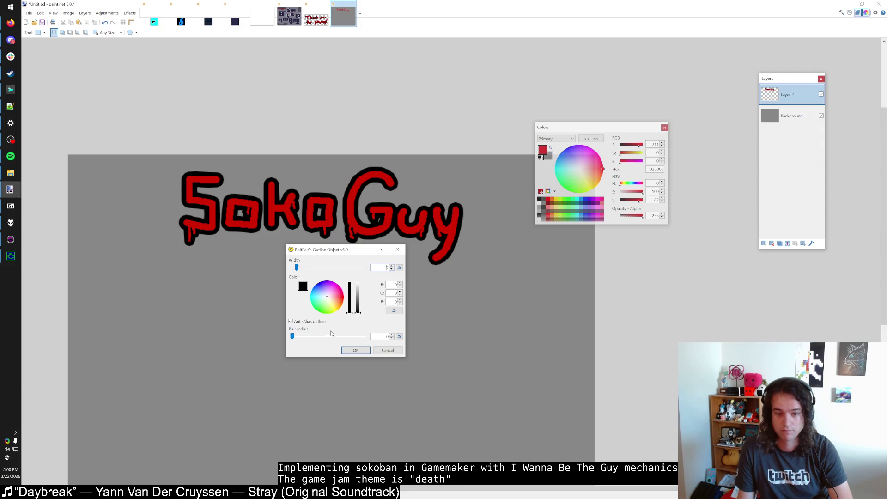
click(342, 350)
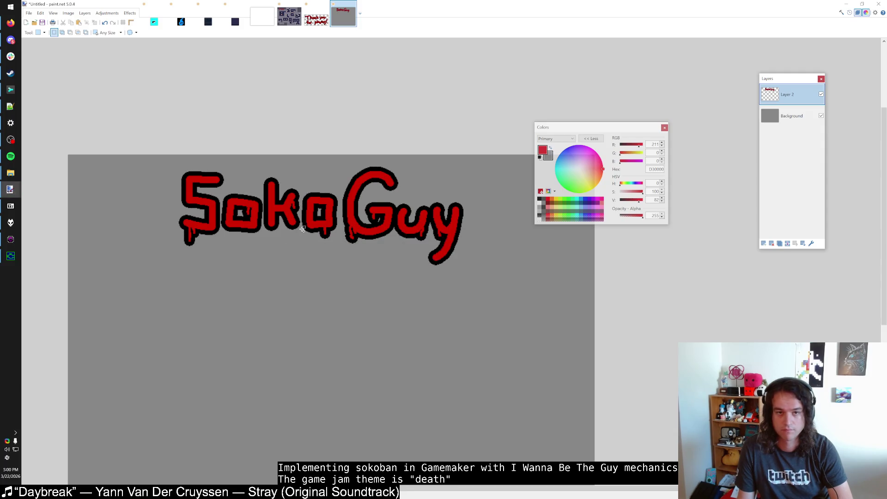
scroll(291, 252, up, 3)
Compare with the Thank you image, reapply the black outline, and rectangle-select the logo.
click(316, 17)
scroll(423, 298, up, 5)
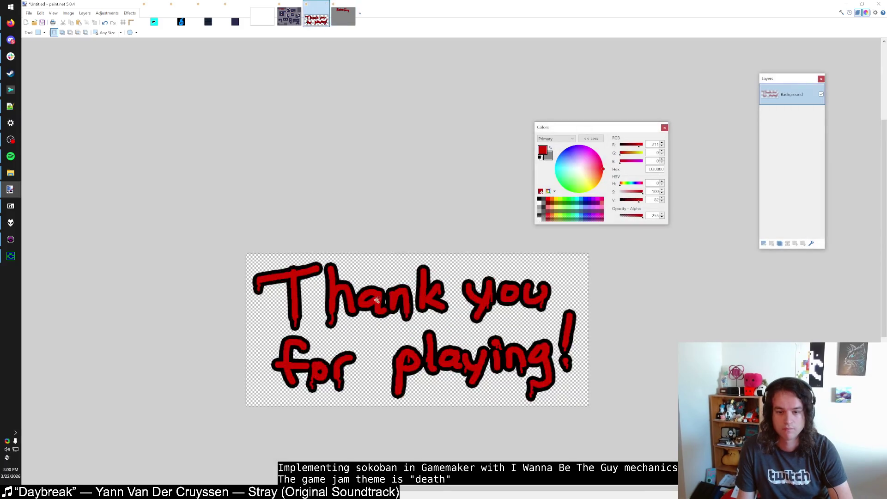
scroll(423, 298, down, 5)
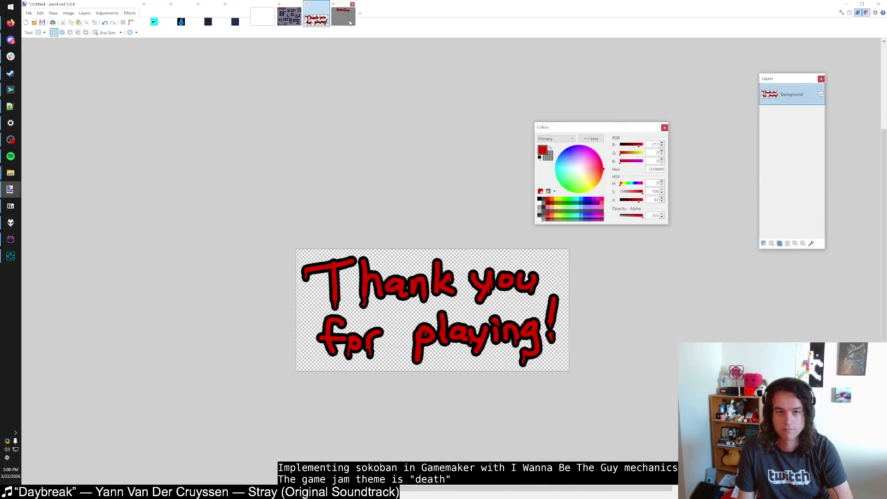
key(ctrl+Tab)
scroll(368, 191, down, 3)
key(ctrl+z)
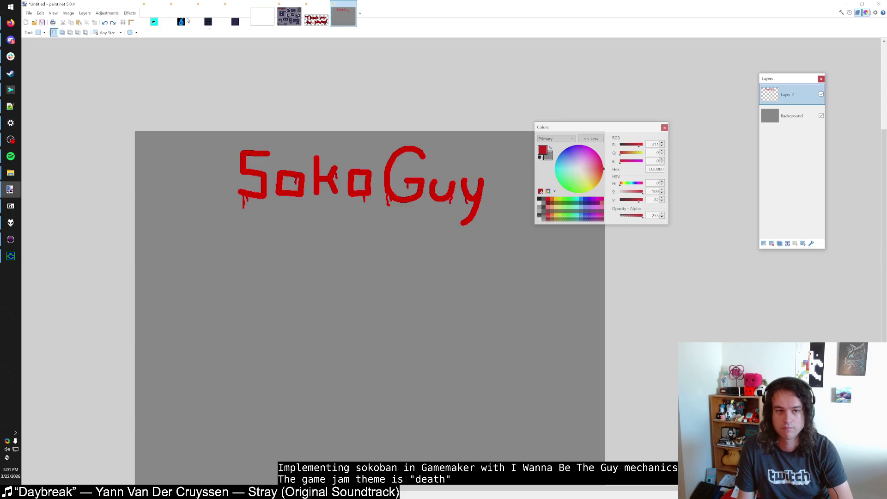
click(129, 13)
mouse_move(175, 91)
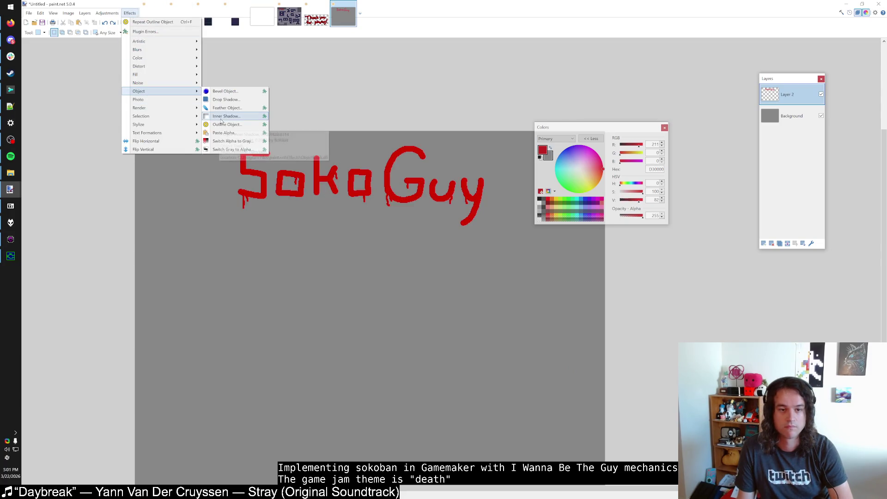
click(227, 124)
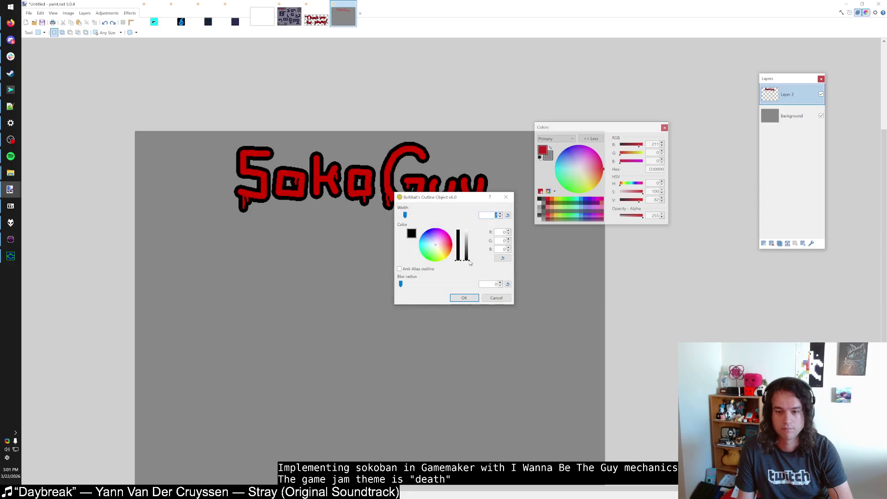
click(464, 297)
scroll(478, 224, down, 1)
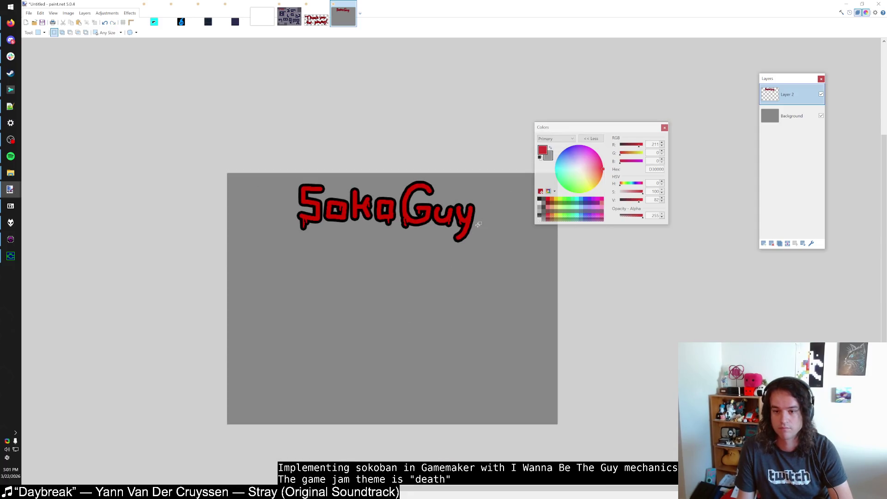
mouse_move(492, 244)
mouse_down()
mouse_move(317, 174)
mouse_move(276, 173)
mouse_up()
Crop the canvas to the logo, reselect the area around the lettering, and crop again.
key(ctrl+shift+x)
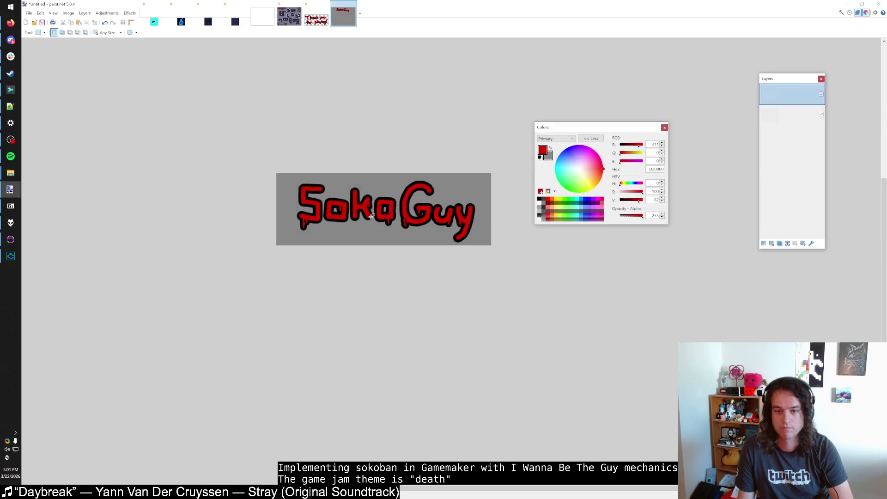
key(ctrl+f)
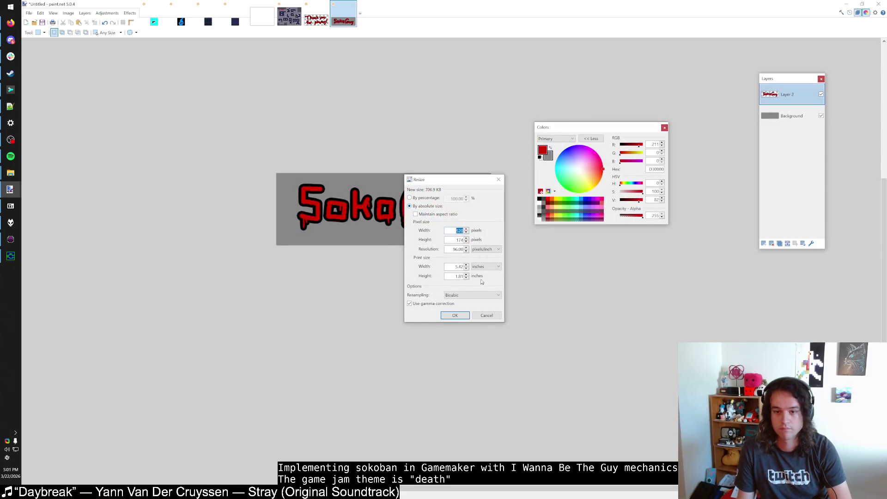
key(Return)
key(ctrl+a)
mouse_move(481, 247)
mouse_down()
mouse_move(414, 191)
mouse_move(278, 158)
mouse_move(483, 245)
mouse_up()
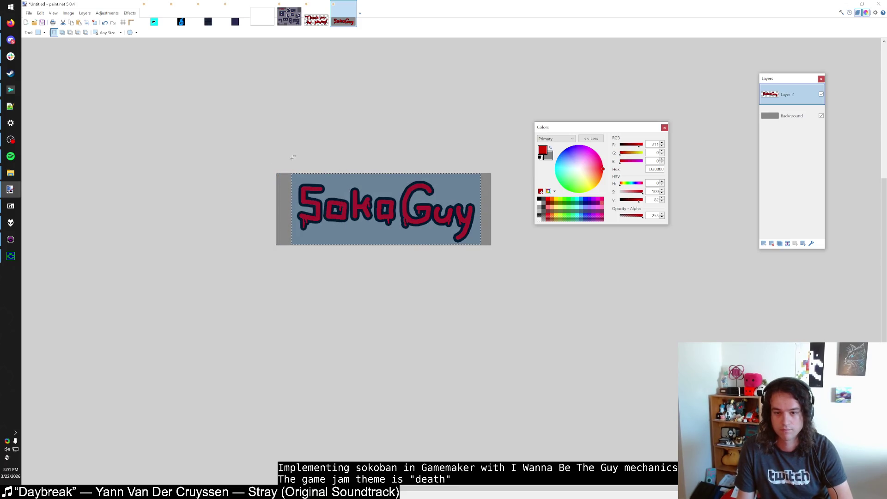
key(m)
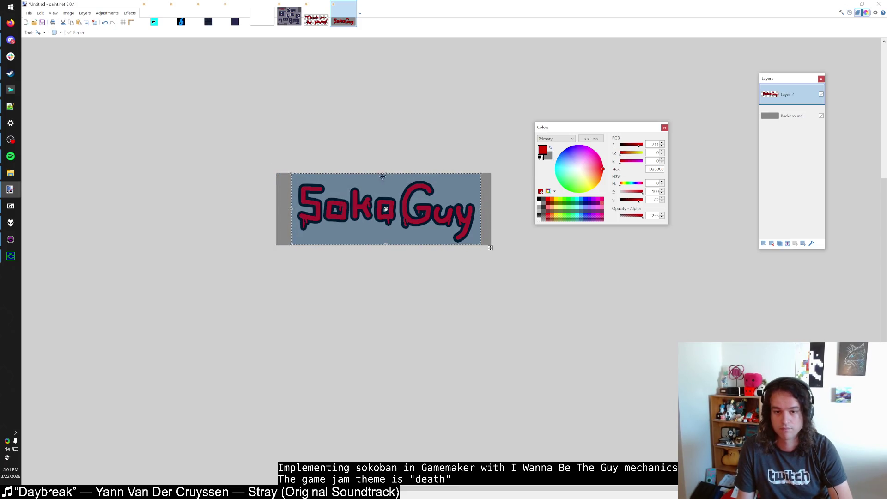
key(ctrl+shift+x)
Check the running Sokoguy game's file-select screen and its Game 1 save choices.
key(s)
key(alt+Tab)
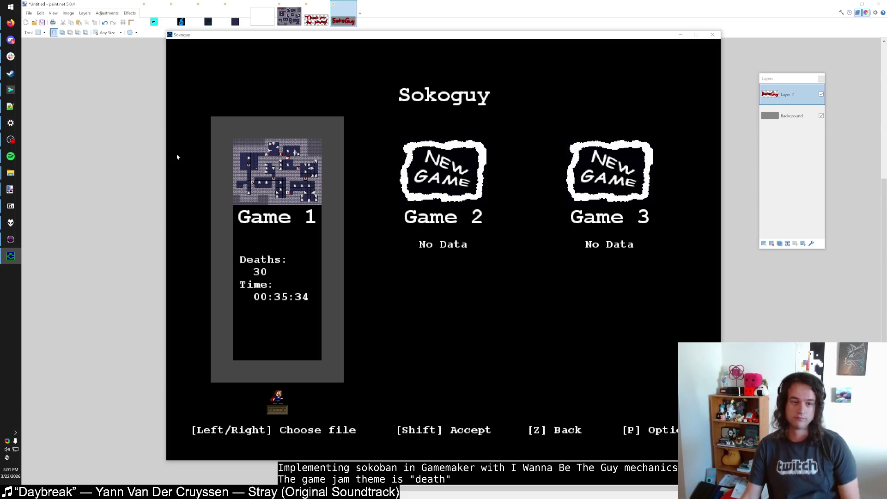
key(shift)
key(z)
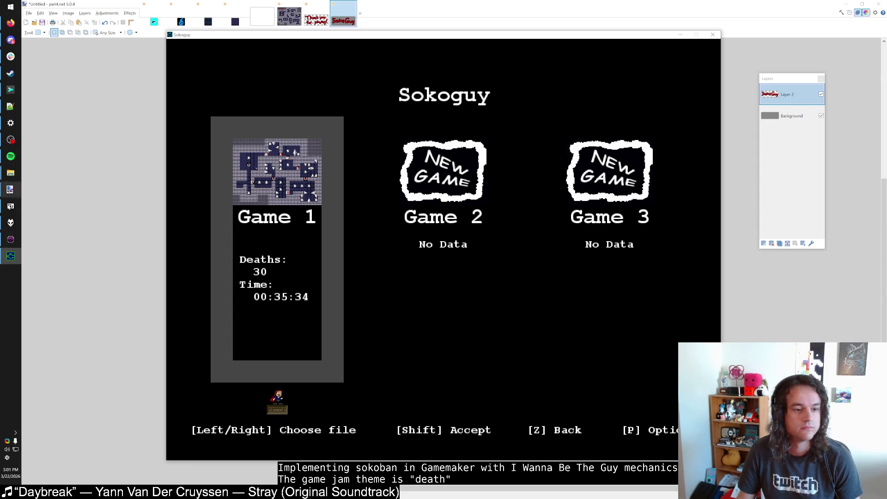
Search all scripts for 'guy' and 'filemenu', opening the custom_language and FileMenu Draw code matches.
click(14, 238)
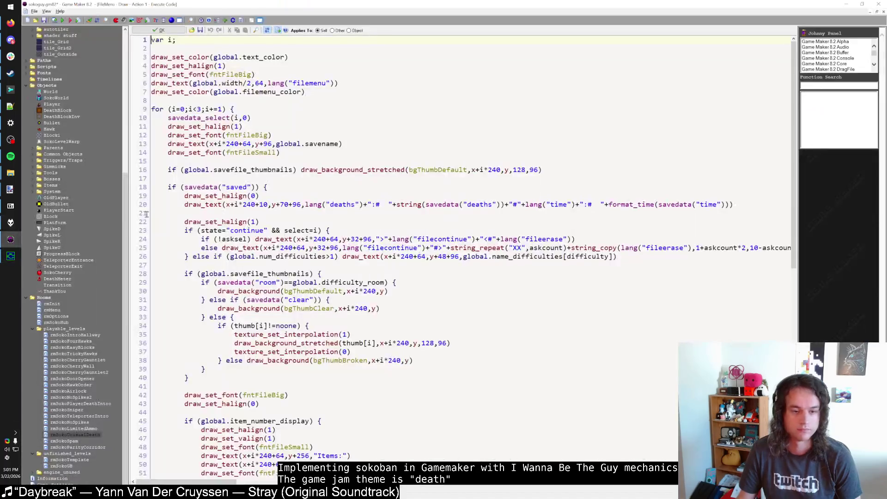
key(ctrl+shift+f)
text(guy)
key(Return)
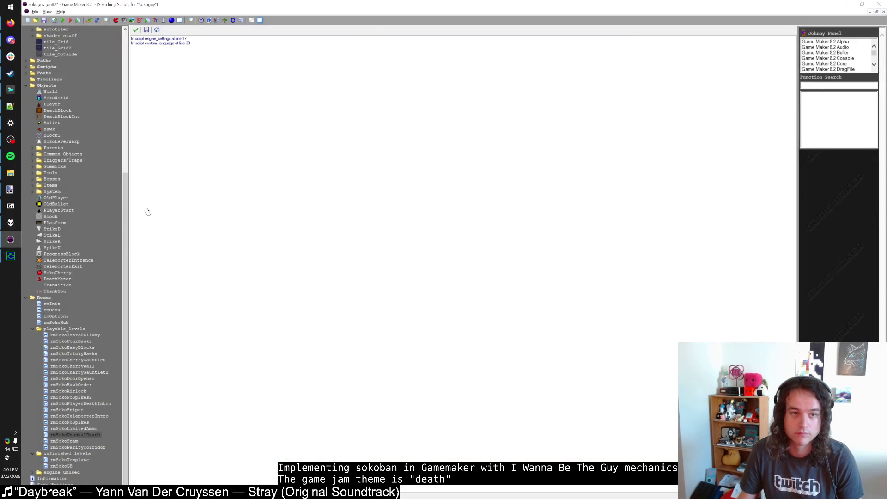
double_click(150, 43)
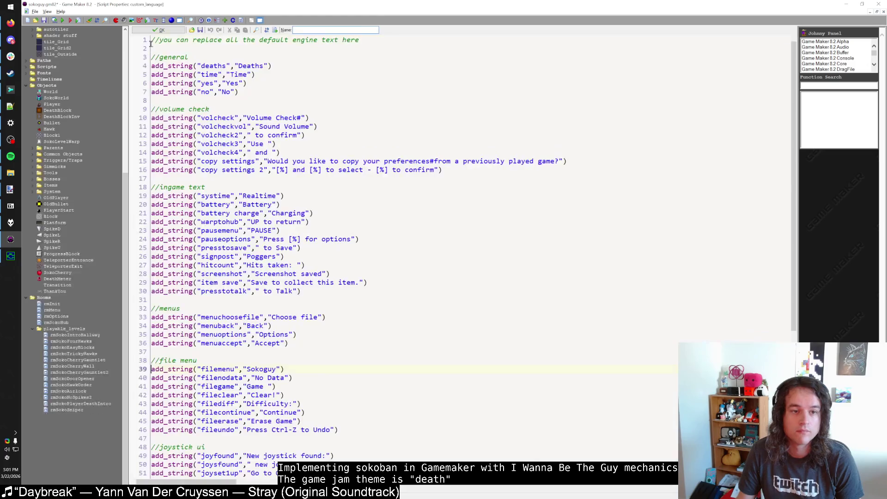
click(159, 29)
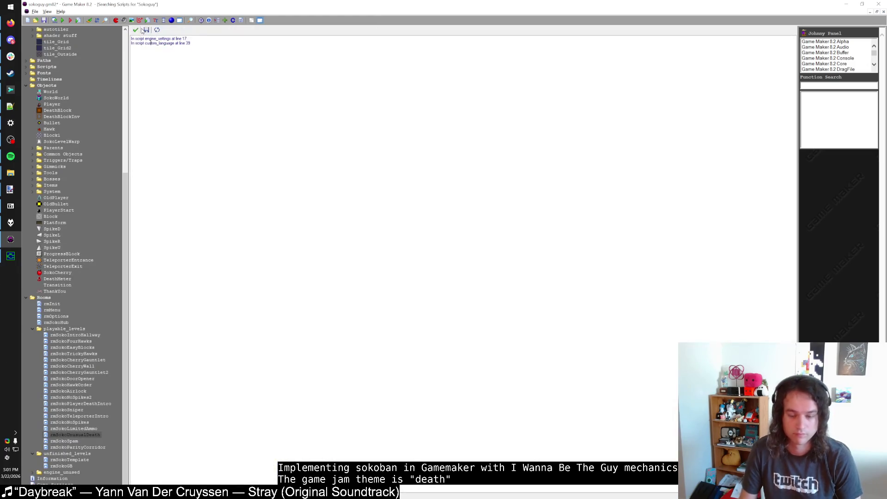
key(ctrl+shift+f)
text(S)
text(u")
key(Return)
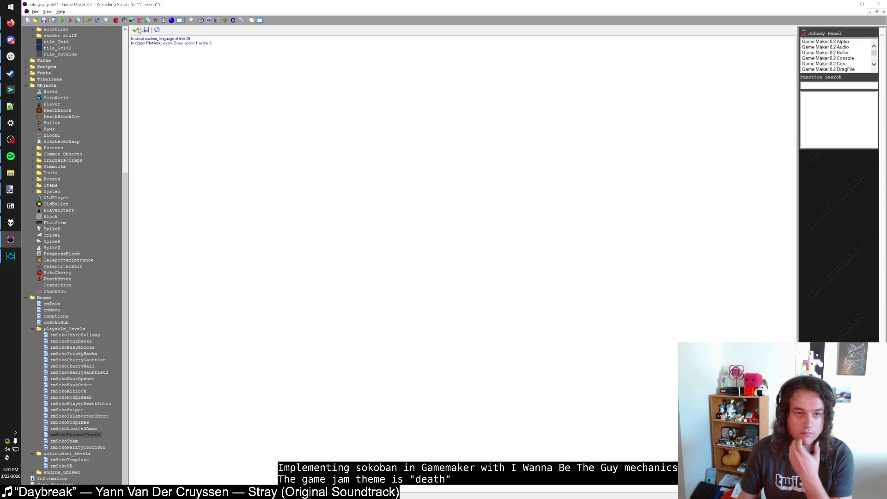
double_click(163, 43)
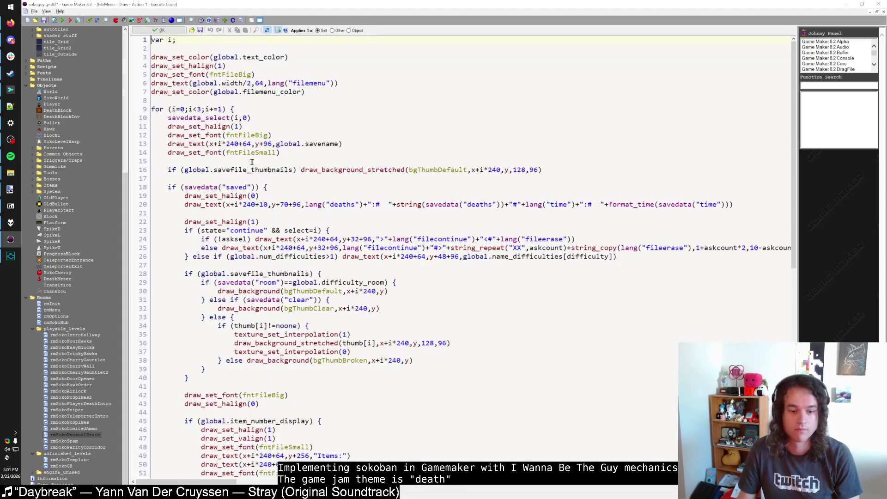
scroll(268, 264, down, 8)
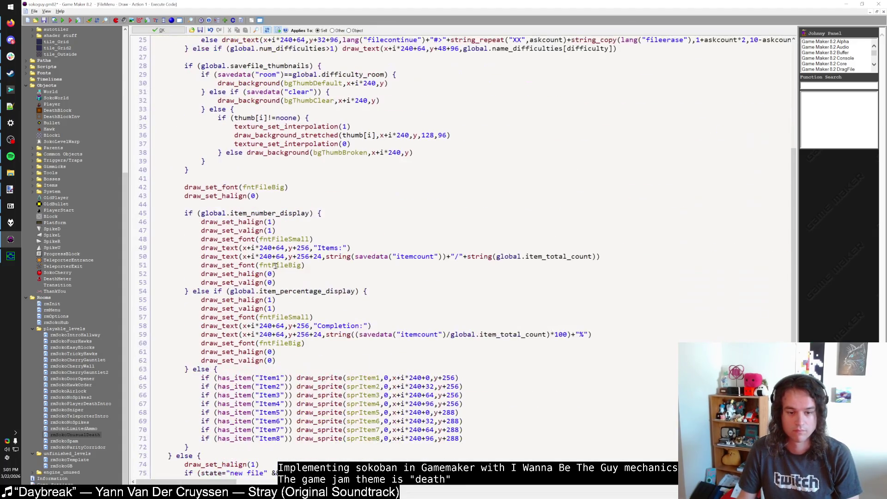
click(269, 264)
key(ctrl+f)
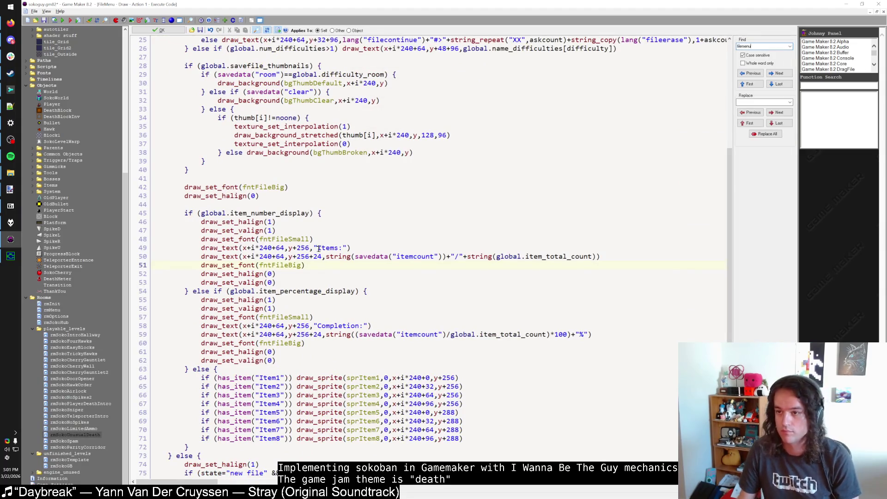
key(Return)
key(Return)
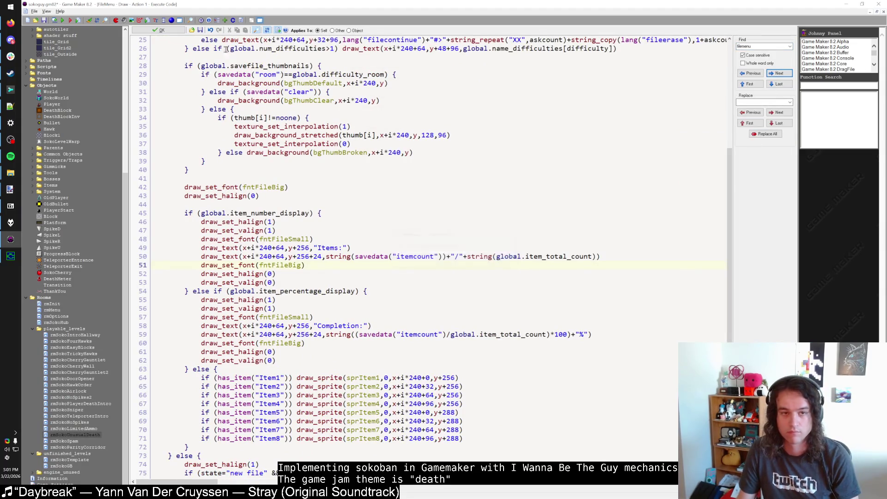
Comment out the title-drawing line in FileMenu's Draw code with // and save it.
click(158, 30)
click(163, 138)
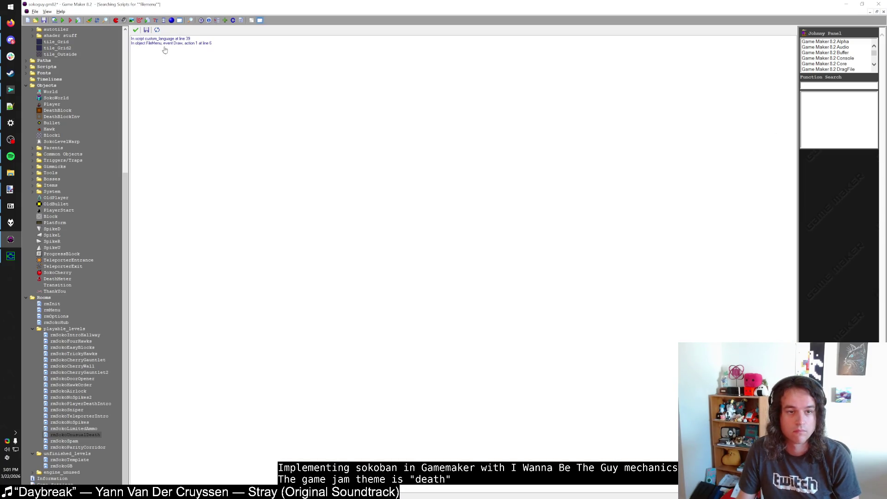
double_click(167, 43)
double_click(282, 30)
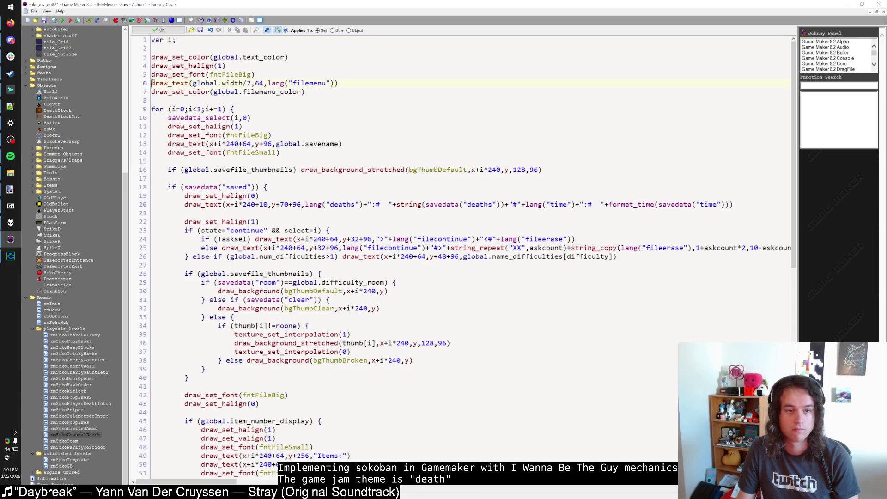
text(//)
click(158, 30)
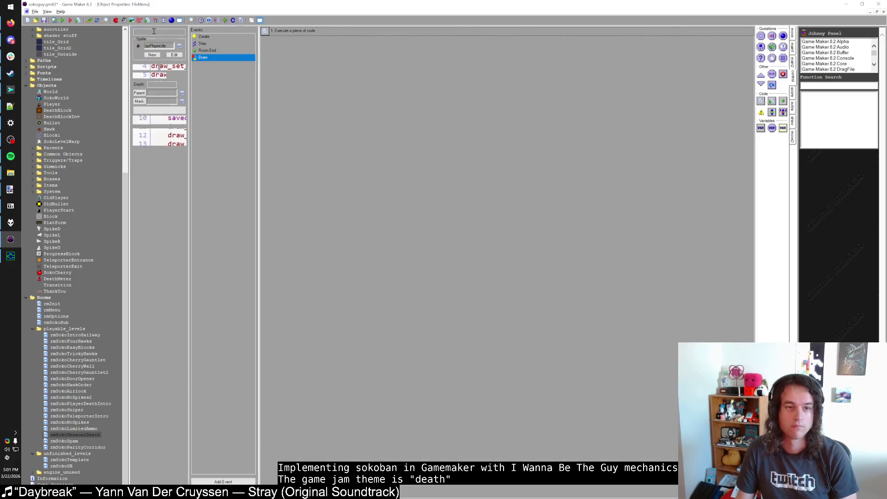
click(158, 135)
scroll(84, 169, up, 3)
scroll(83, 168, up, 8)
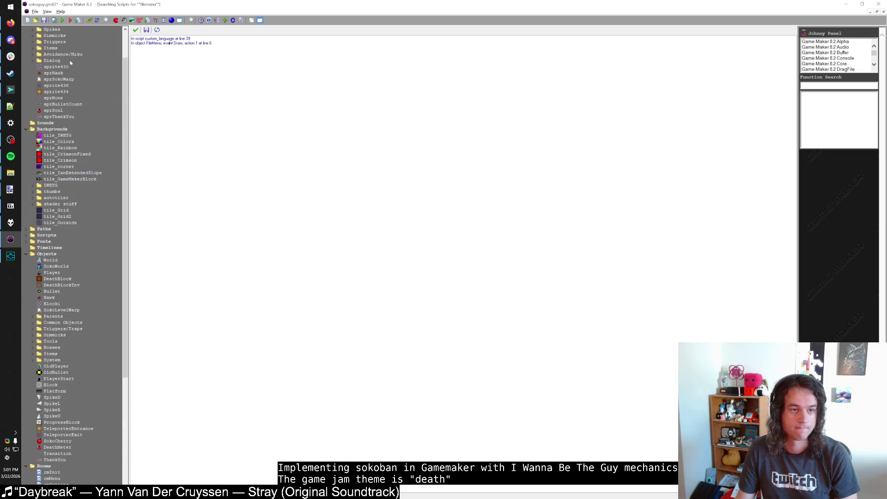
Create sprite sprTitle from the pasted SokoGuy logo with a centred origin.
right_click(46, 29)
click(104, 43)
text(sprTitle)
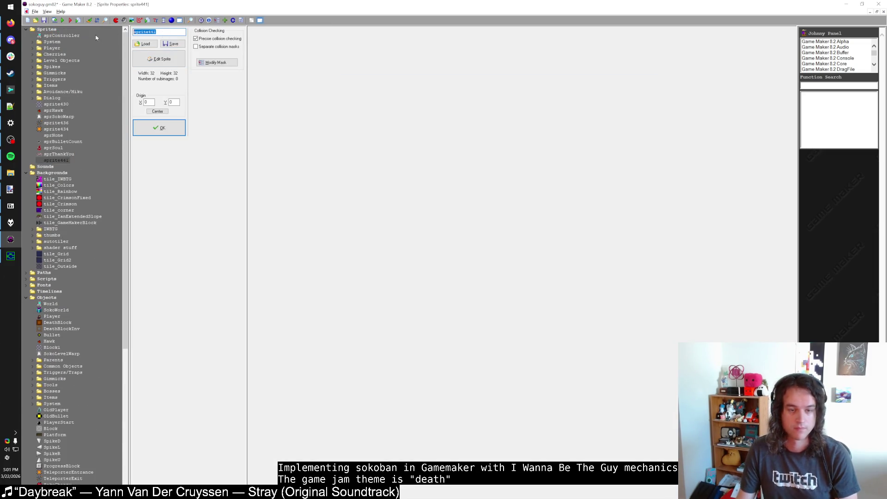
click(152, 59)
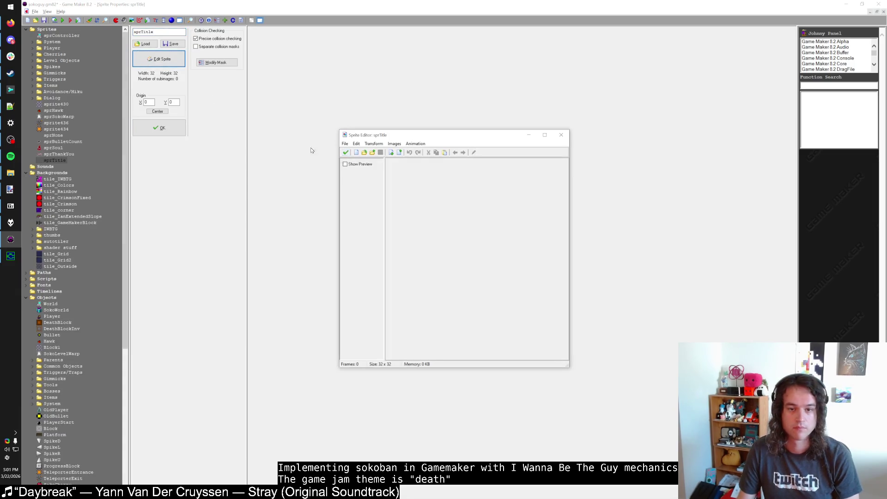
key(ctrl+v)
click(345, 152)
click(159, 128)
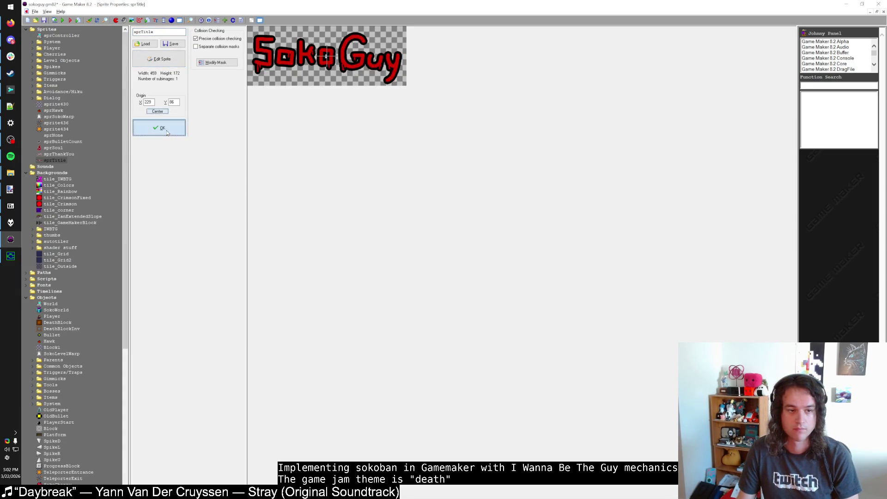
click(27, 172)
click(26, 29)
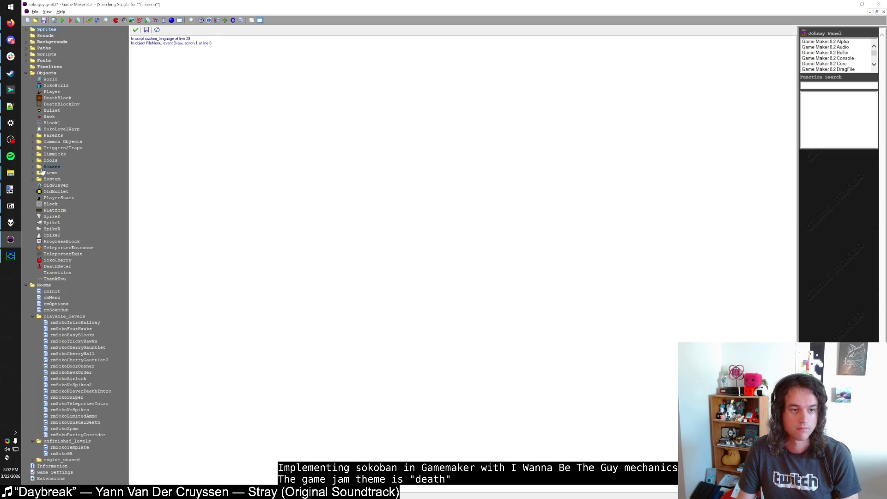
Create a Title object that uses the sprTitle sprite.
right_click(37, 75)
click(44, 82)
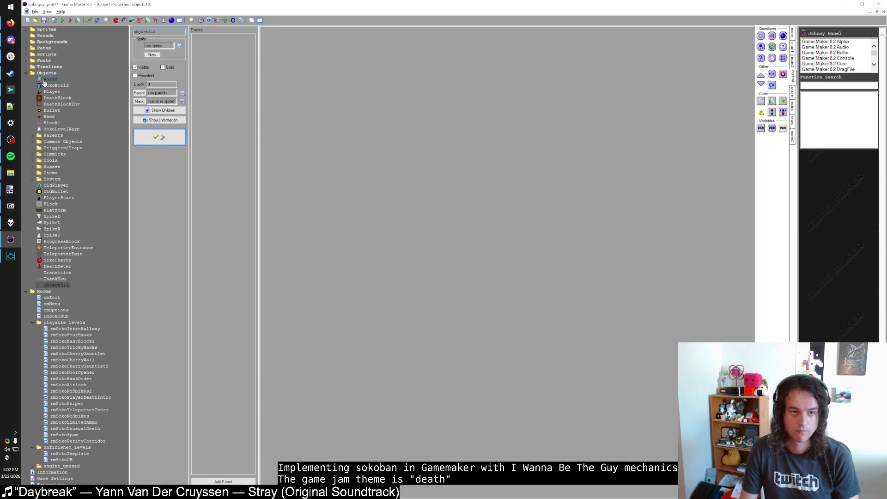
text(Title)
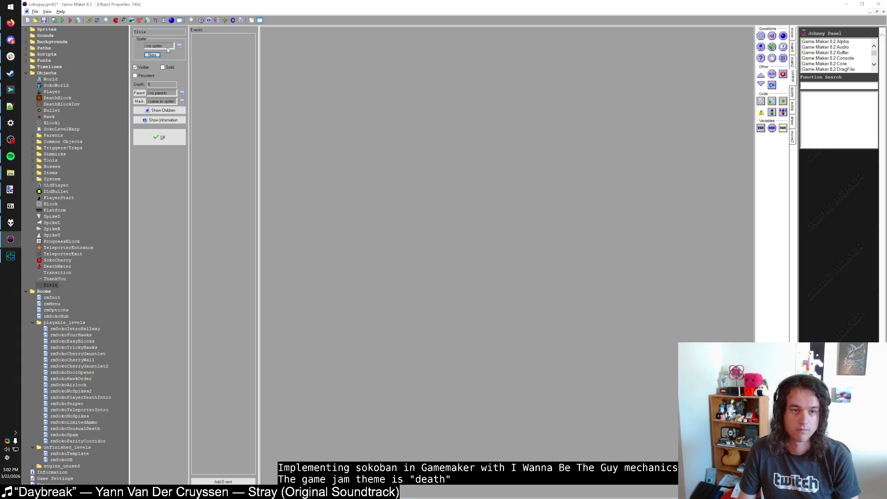
click(179, 46)
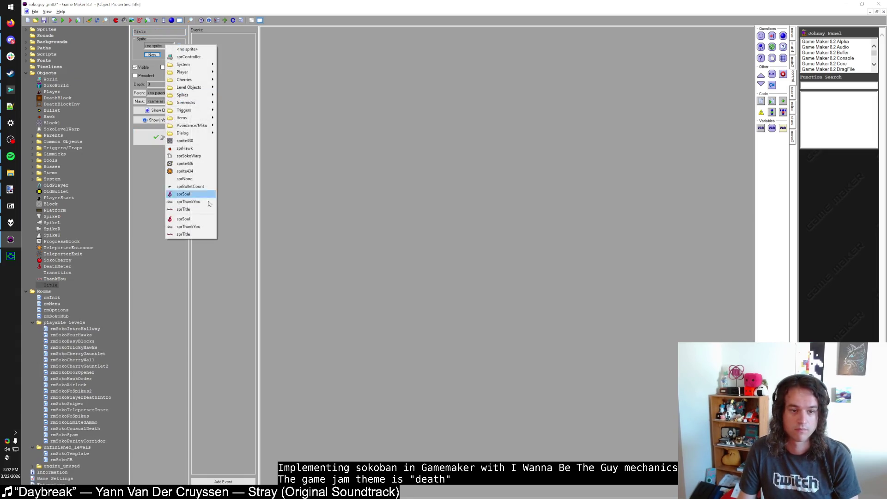
click(168, 132)
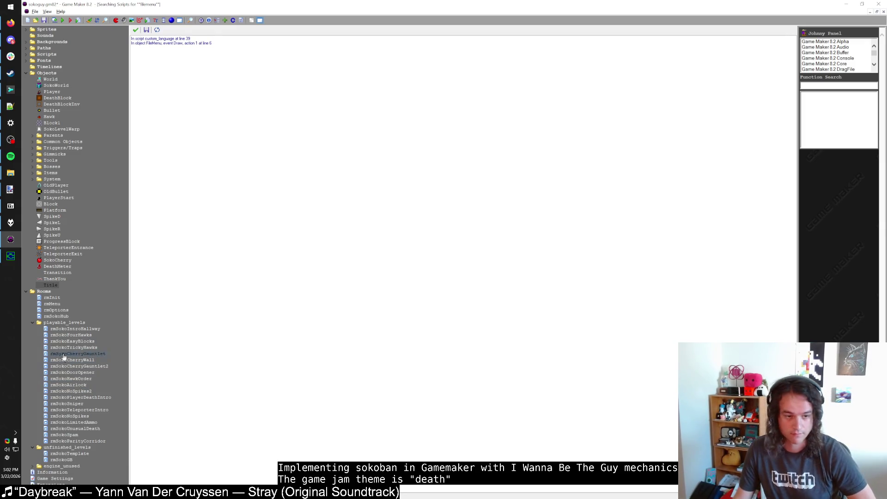
Place a Title instance in rmMenu and set its scale to 0.5 by 0.5.
double_click(52, 303)
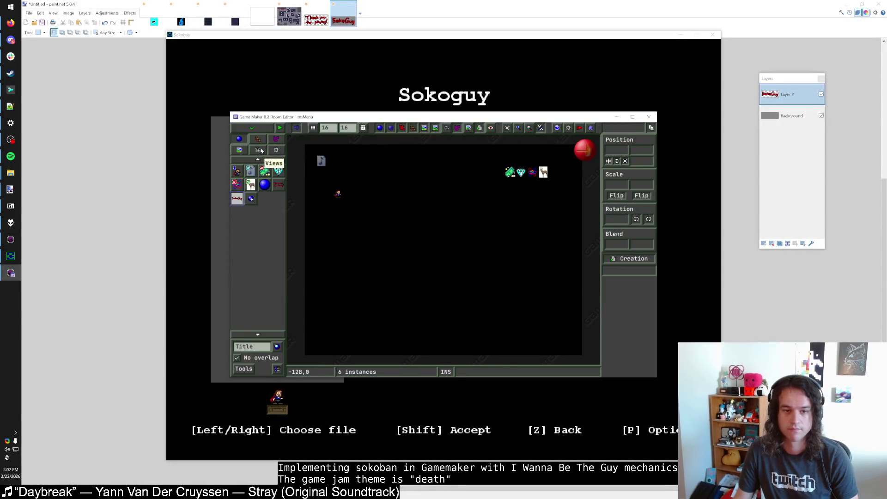
click(442, 182)
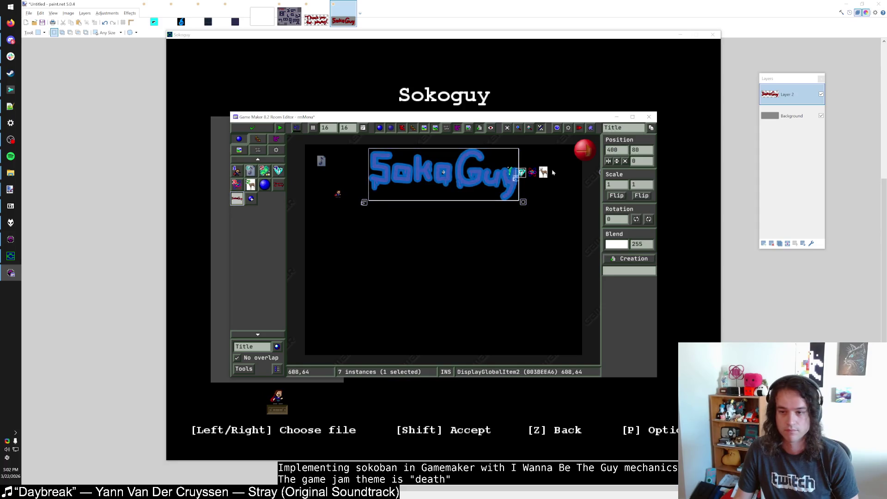
double_click(617, 184)
text(.5)
key(Tab)
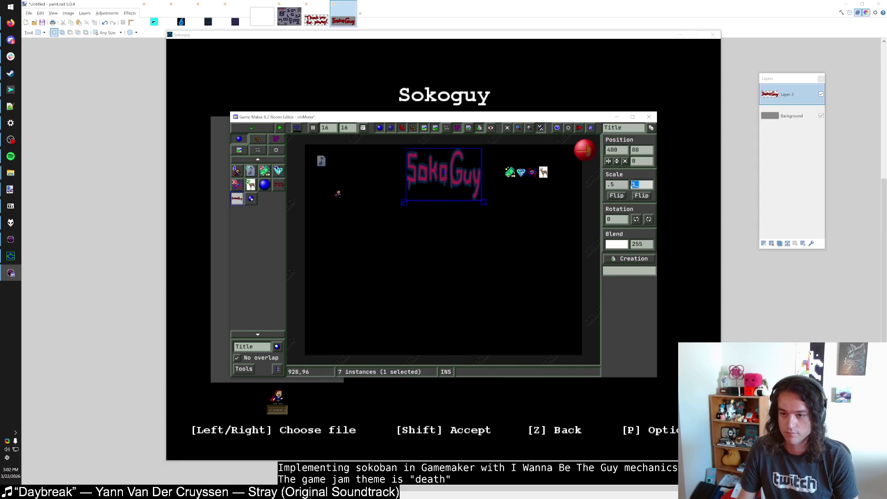
text(.5)
key(Return)
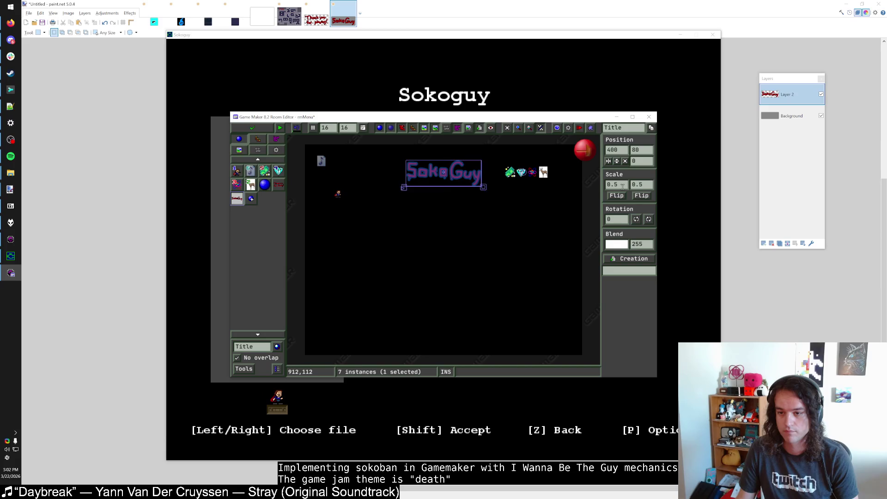
Check the title's position, save and close rmMenu, and dismiss the game window.
click(518, 210)
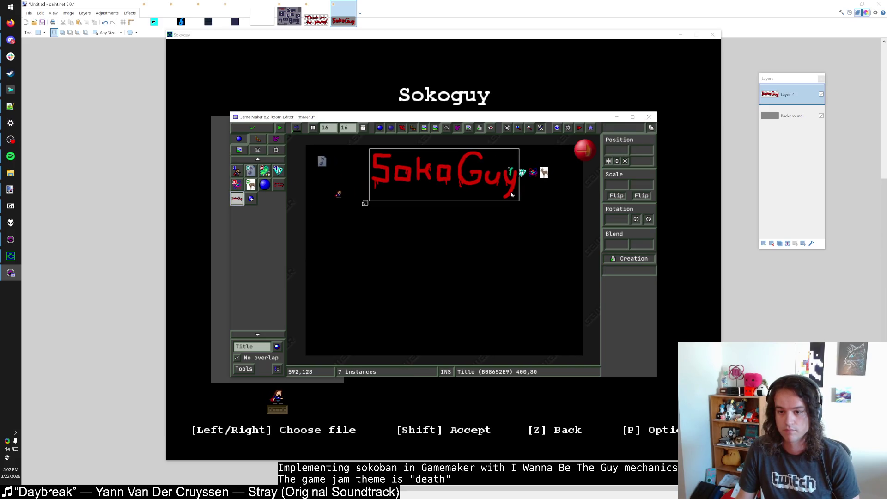
click(511, 191)
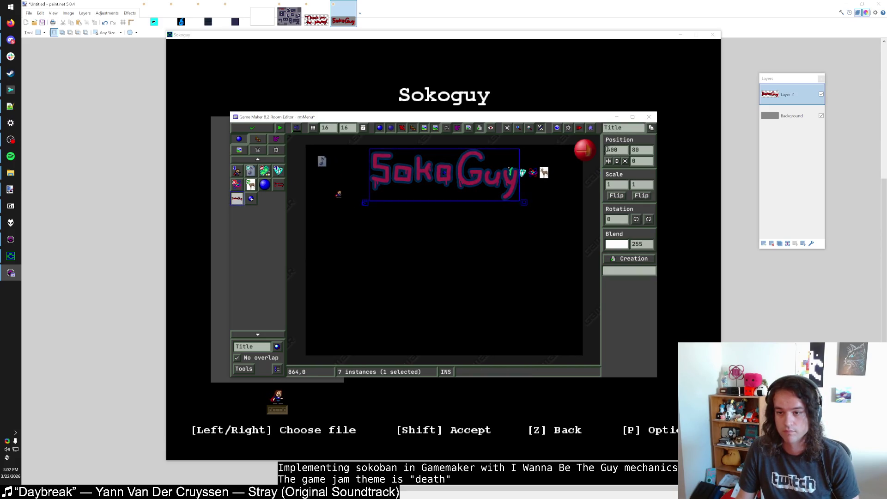
click(531, 196)
scroll(532, 197, up, 1)
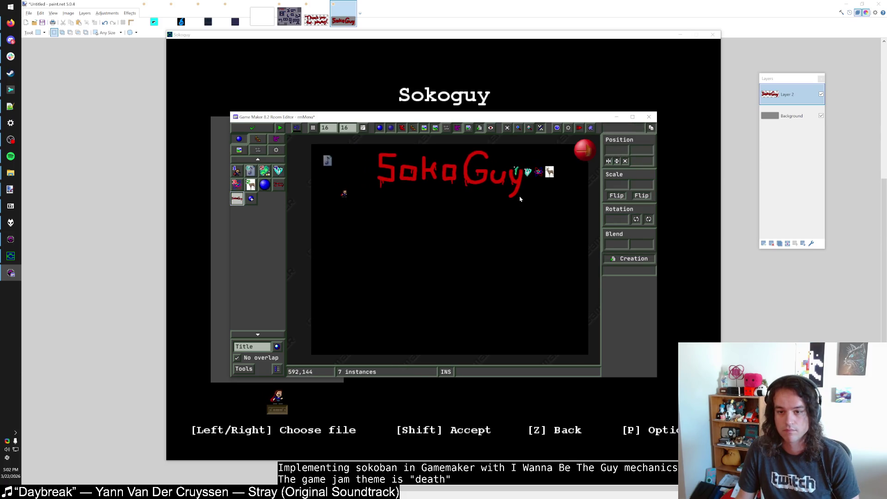
click(250, 130)
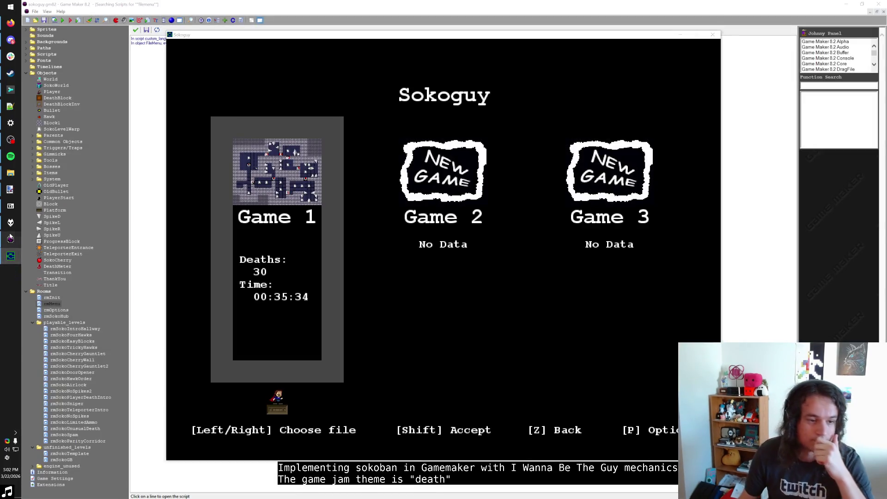
click(6, 259)
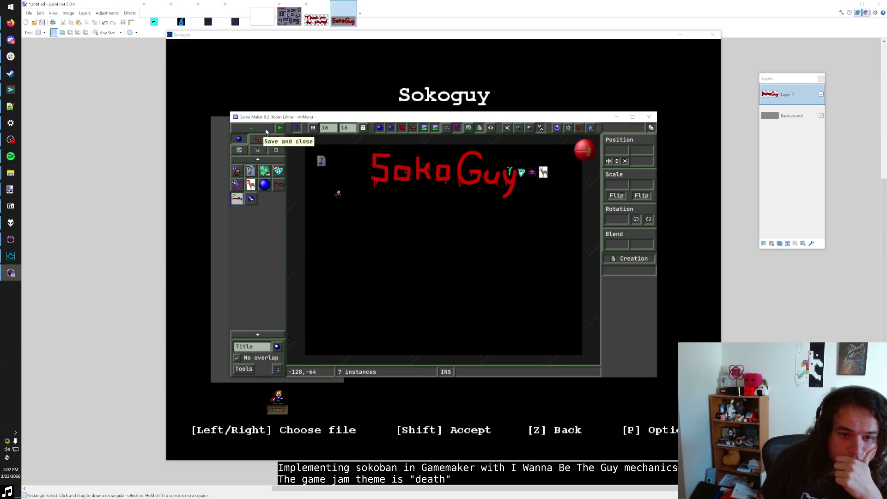
Set the rmMenu room background to tile_Outside instead of tile_Grid, and save and close the room.
click(255, 350)
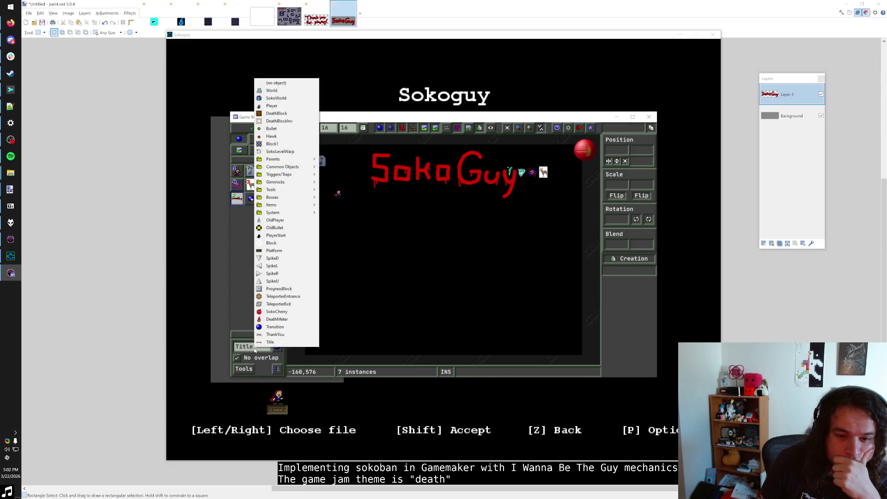
click(235, 241)
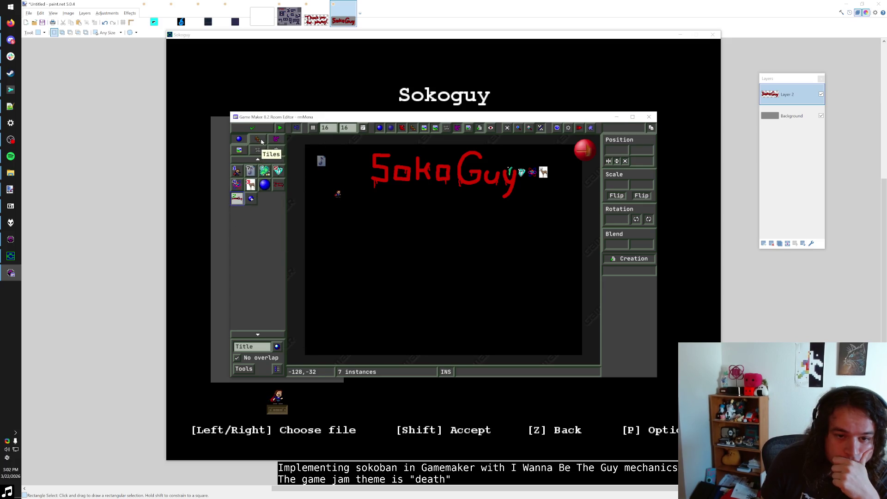
click(242, 150)
click(242, 150)
click(257, 200)
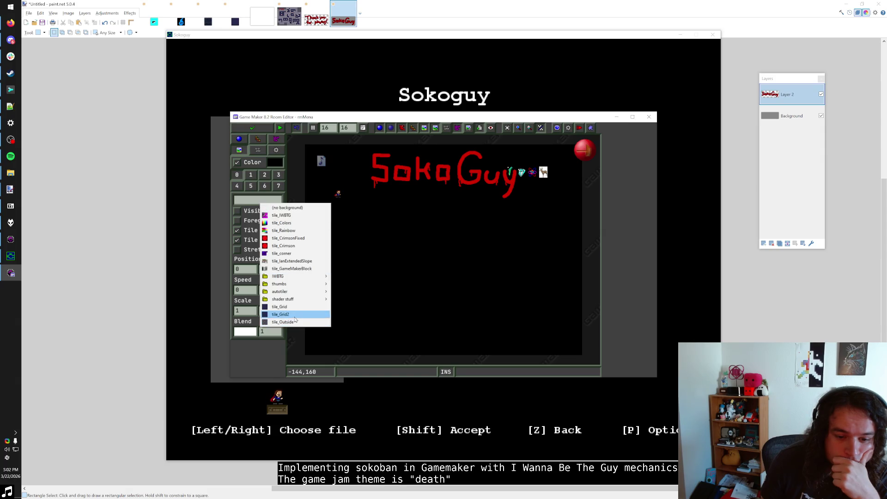
click(294, 307)
click(260, 200)
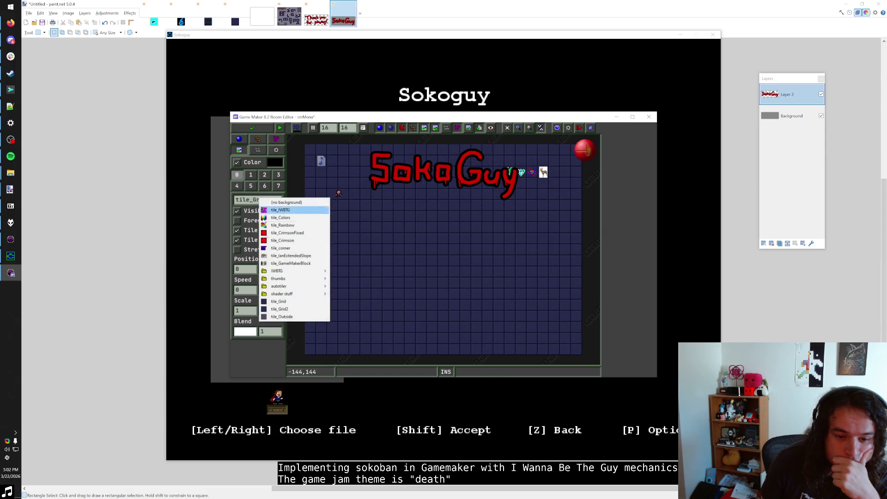
click(286, 314)
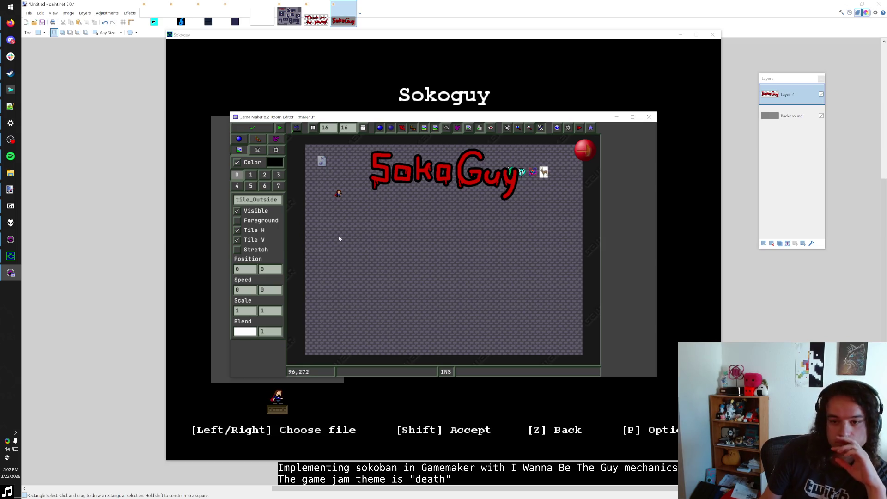
click(243, 129)
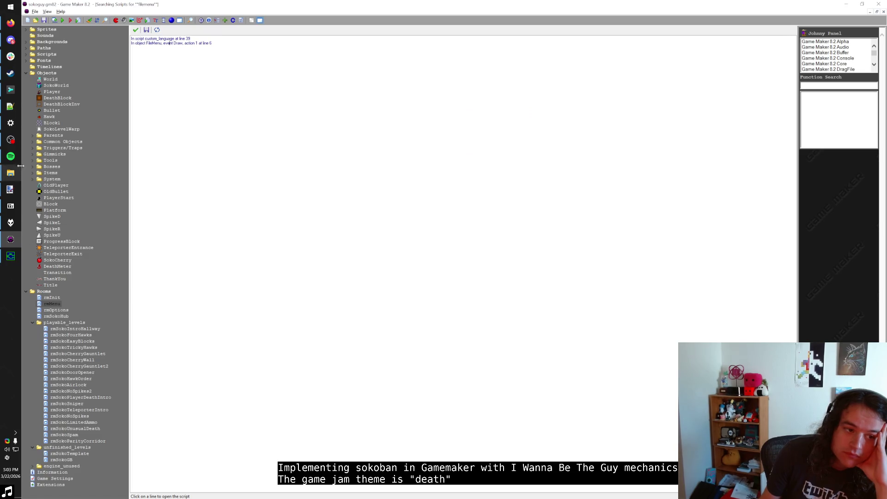
Give rmOptions the tile_Outside background, save and close it, then close the rmSokoHub editor.
double_click(58, 310)
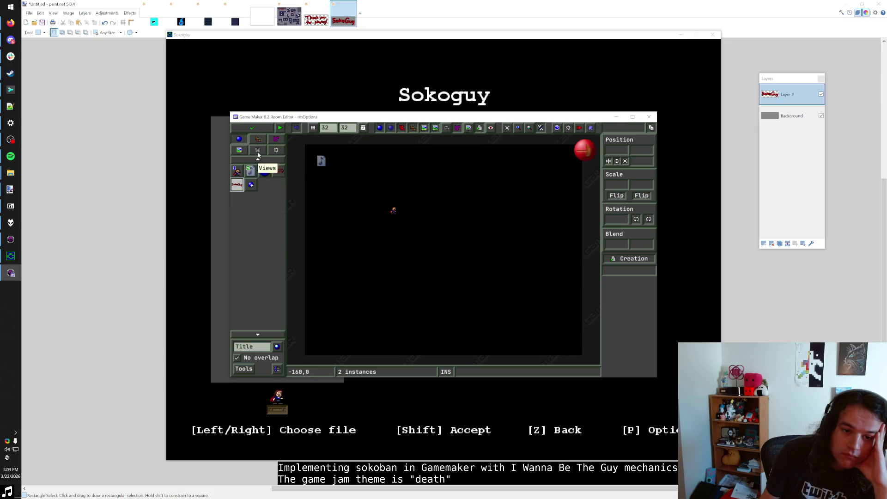
click(256, 348)
click(245, 299)
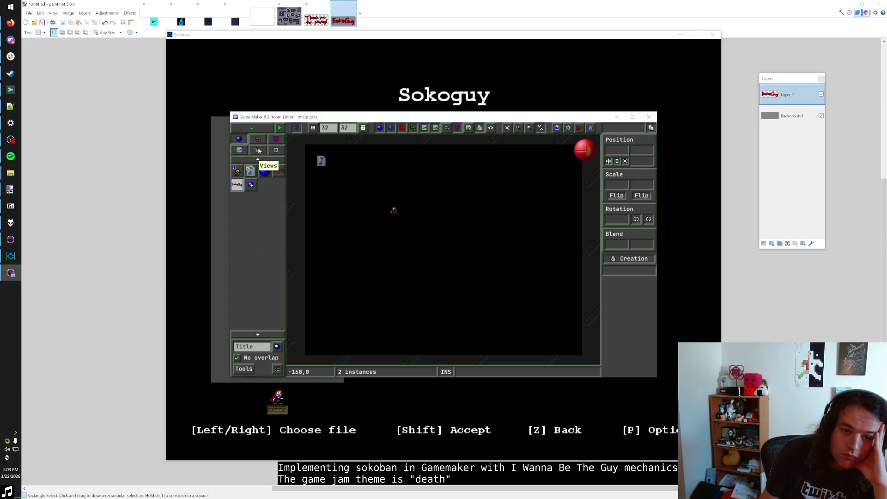
click(239, 149)
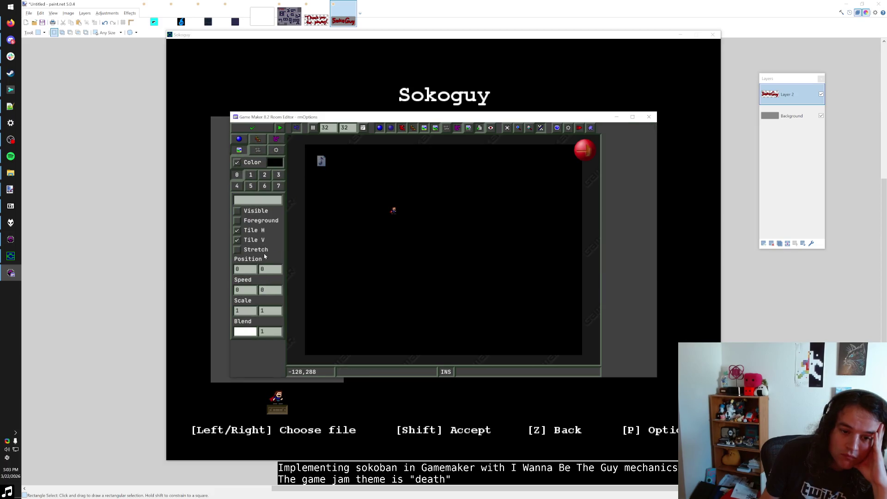
click(264, 202)
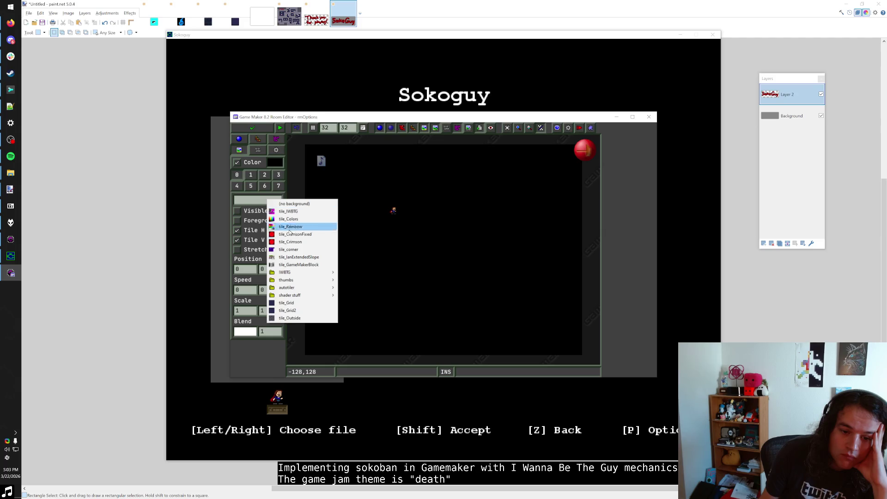
click(305, 320)
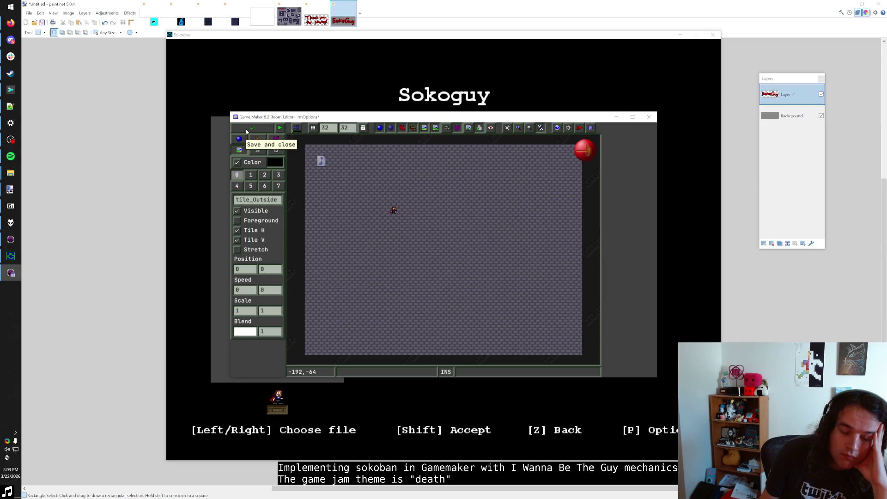
click(246, 132)
double_click(61, 316)
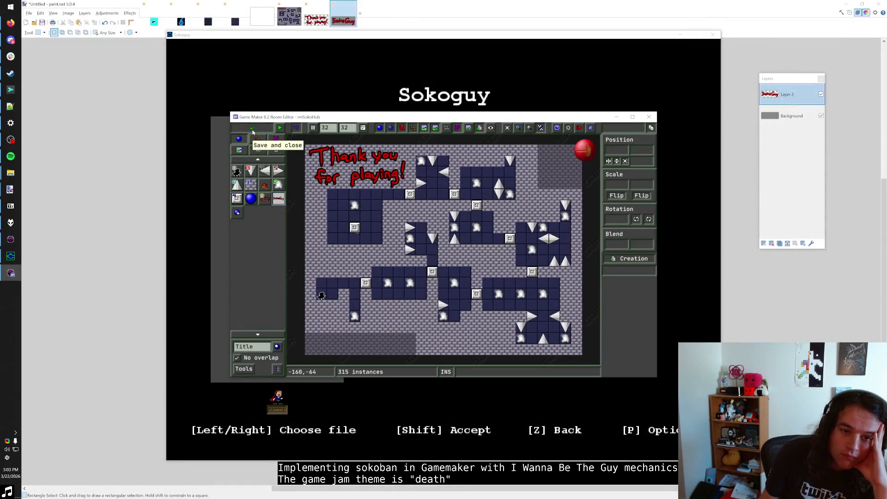
click(252, 129)
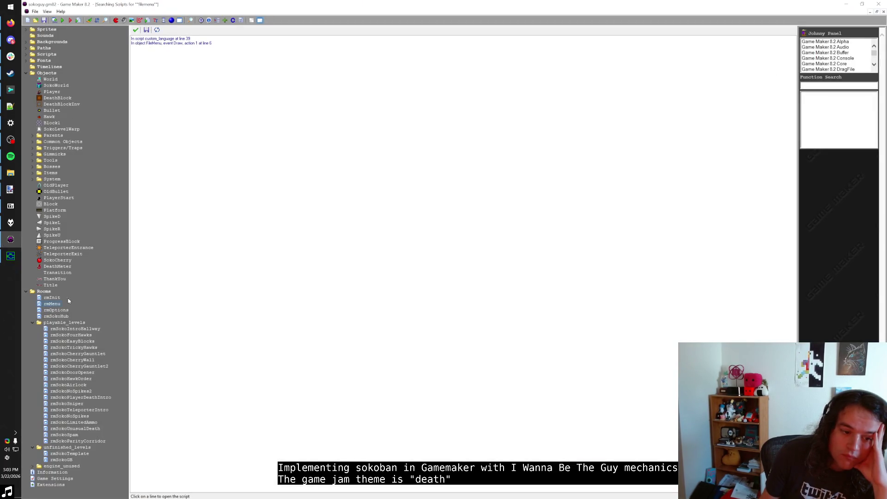
Collapse the unfinished_levels folder and minimize the music player.
click(33, 446)
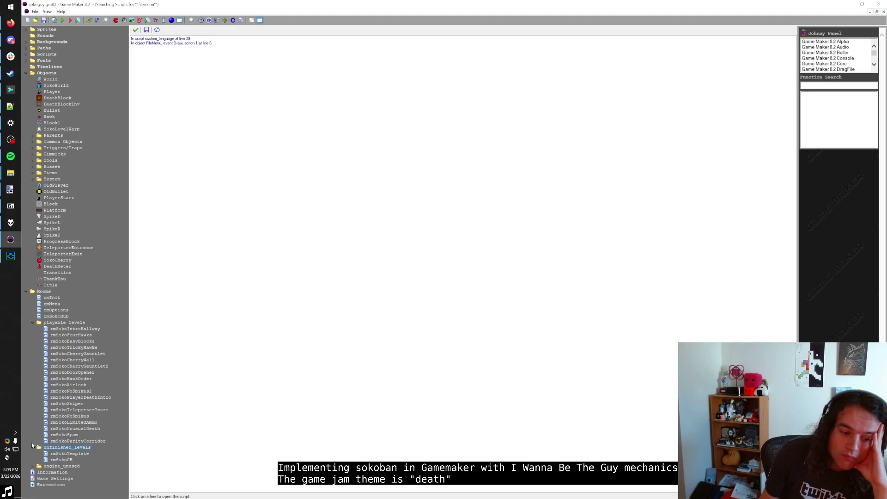
click(33, 448)
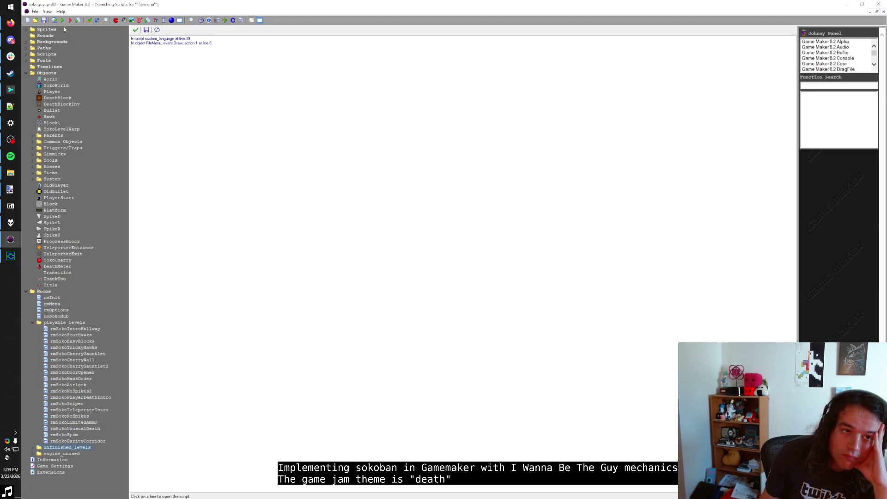
click(12, 157)
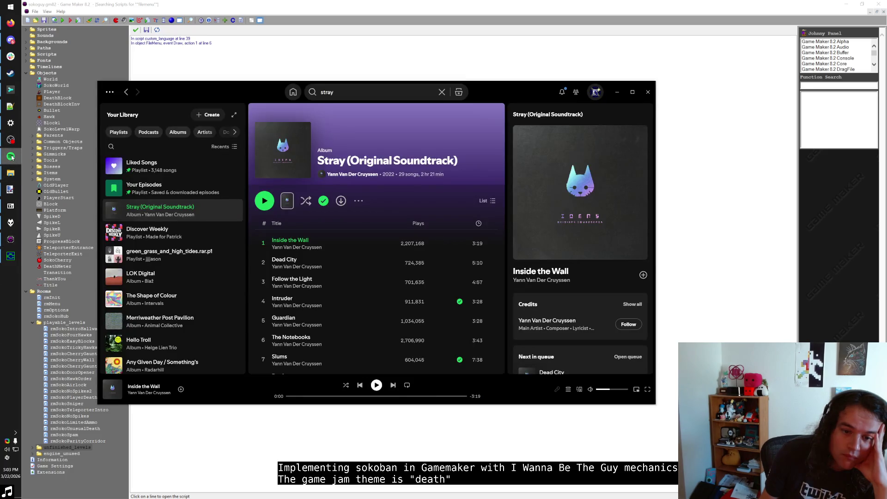
click(13, 158)
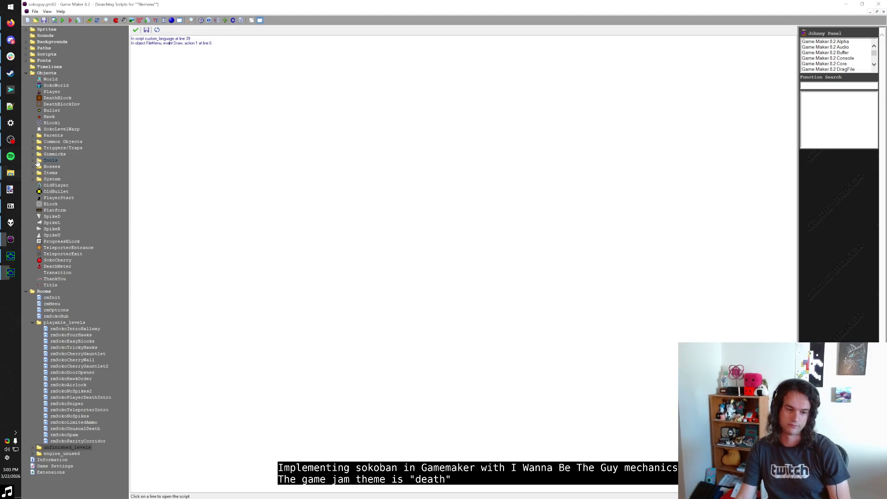
Cycle the file-select highlight through Game 1, Game 2 and Game 3 with Left/Right.
key(Right)
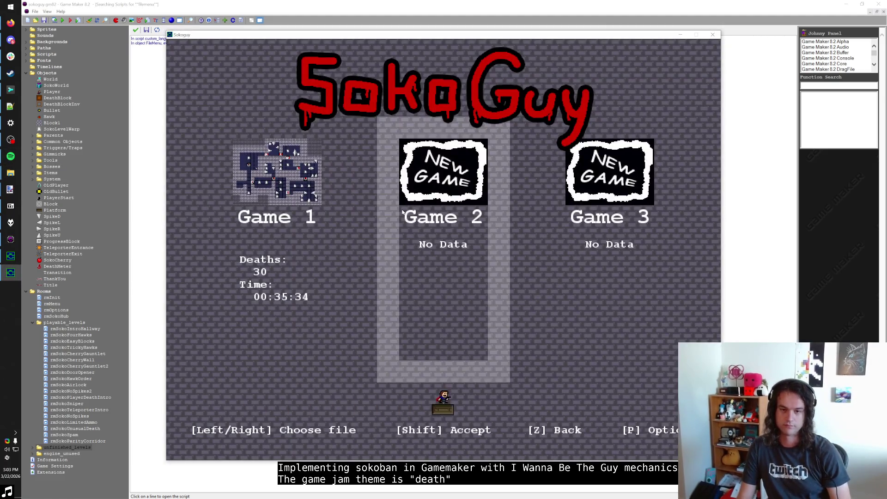
key(Left)
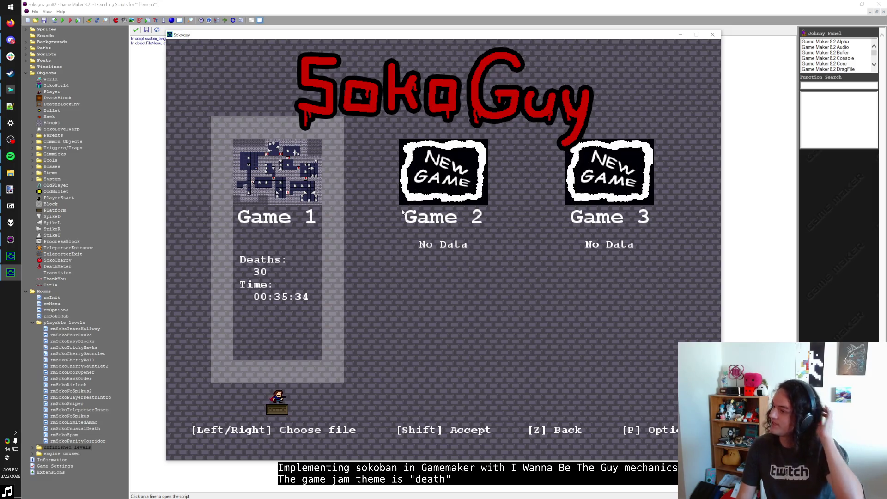
key(Right)
key(Right)
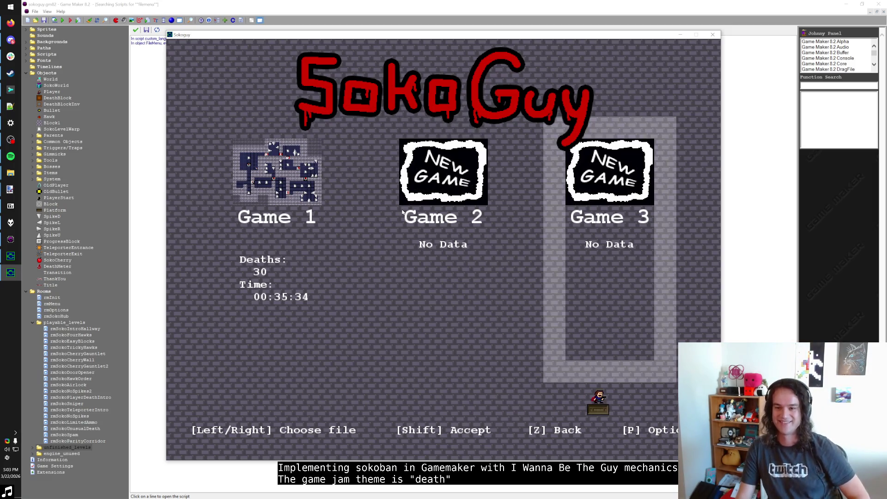
key(Left)
key(Left)
key(Right)
key(Right)
key(Right)
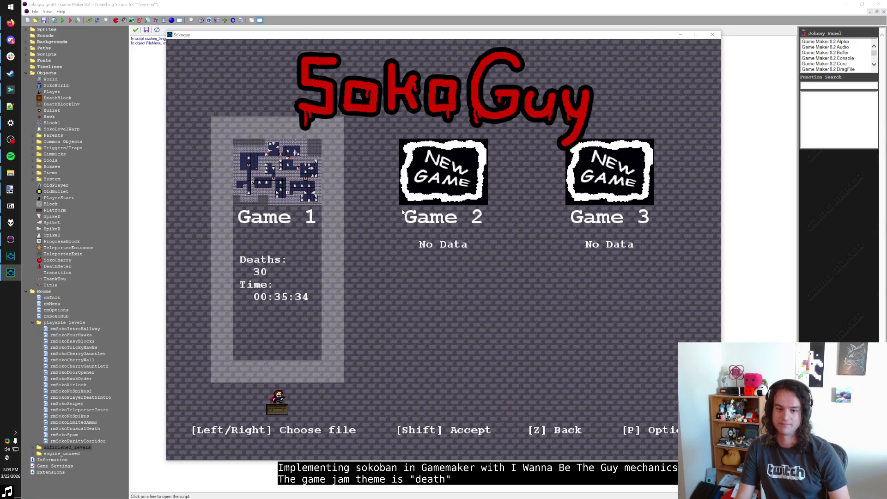
key(Right)
key(Right)
key(Left)
key(Left)
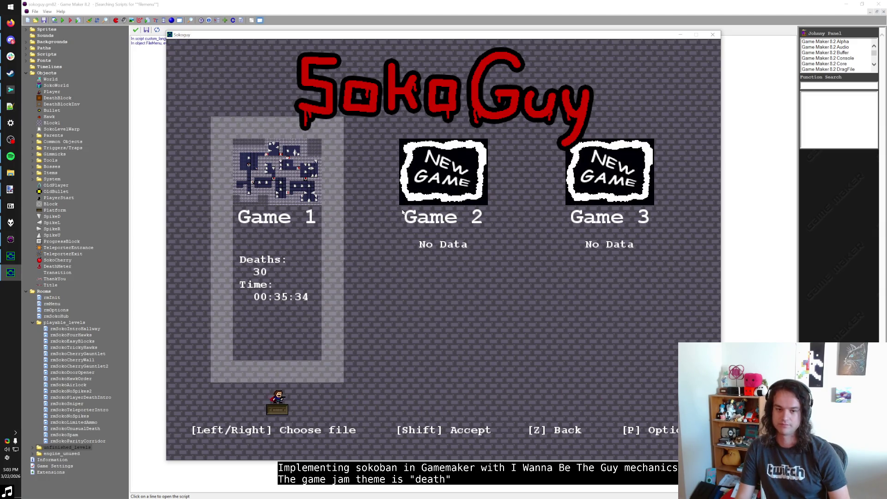
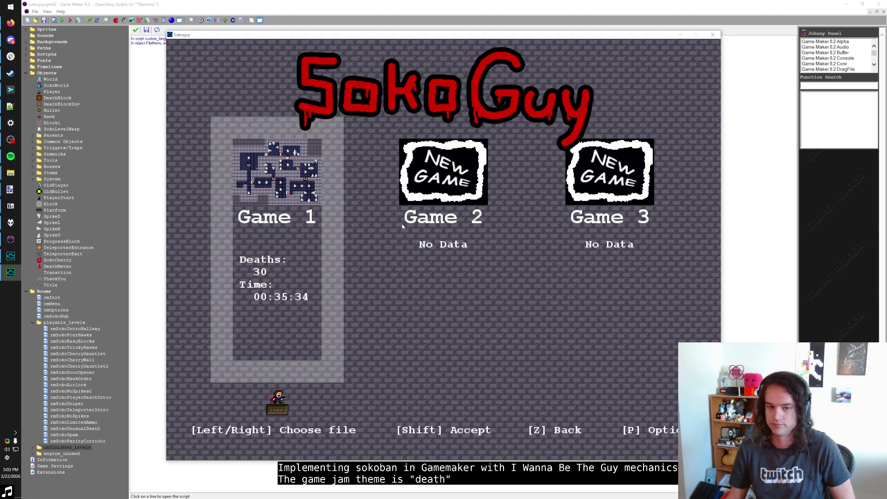
Open the rmMenu room and pick Block1 as the object to place.
double_click(52, 304)
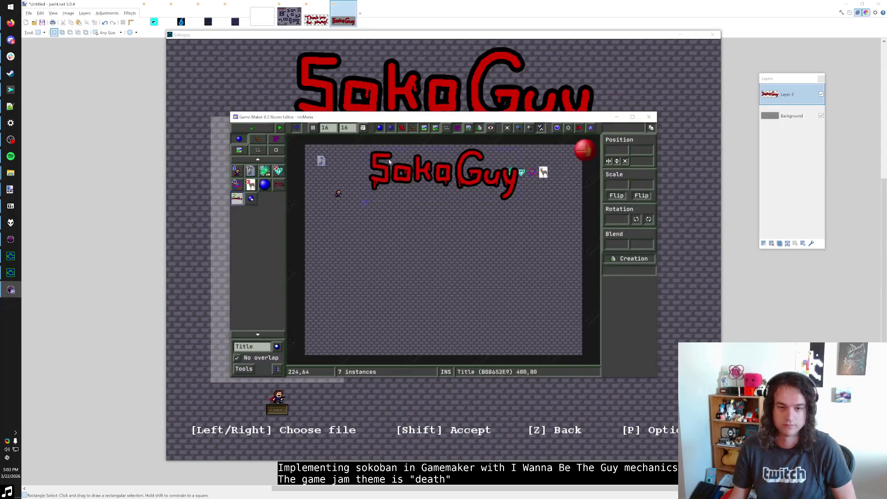
click(259, 346)
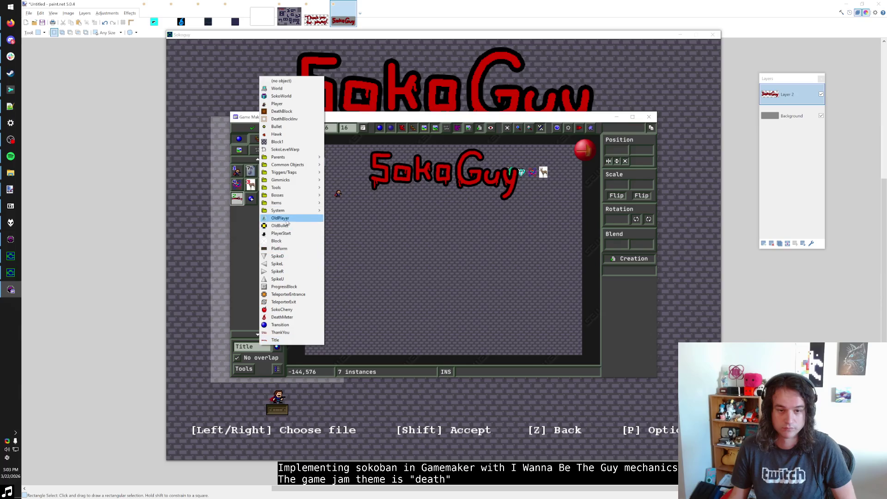
click(294, 143)
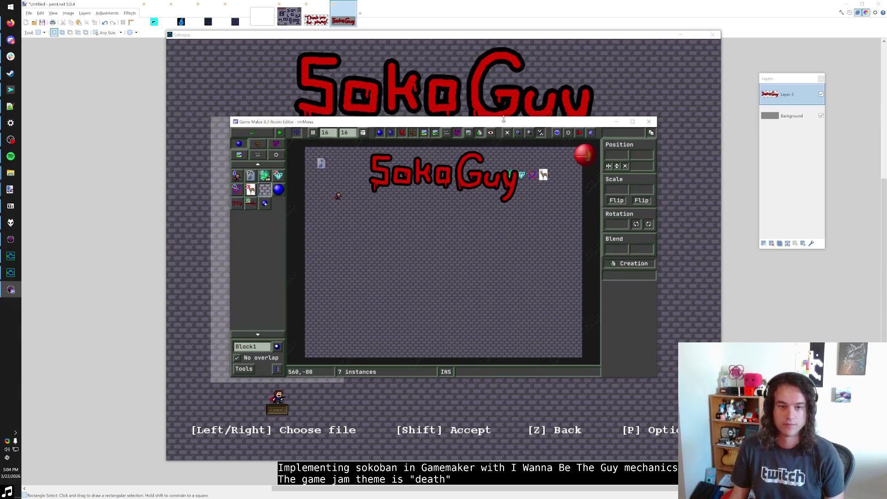
Capture a screenshot of the running game window, then return to the rmMenu editor.
click(210, 132)
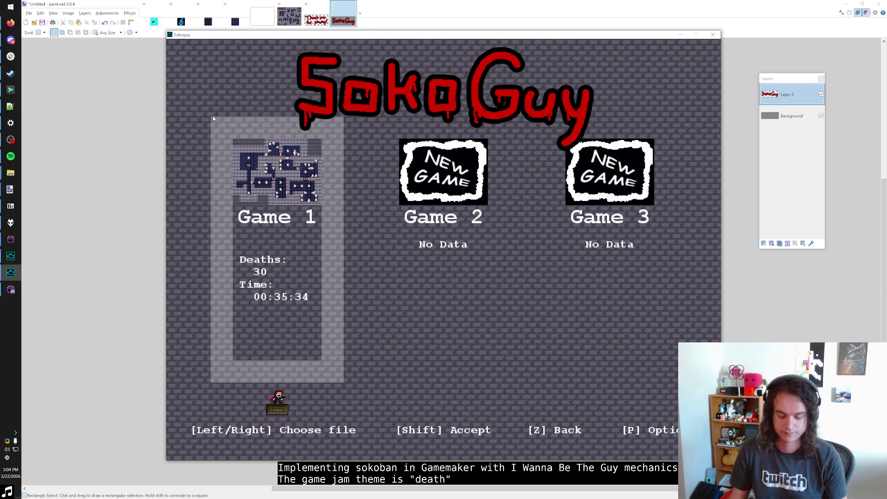
key(F4)
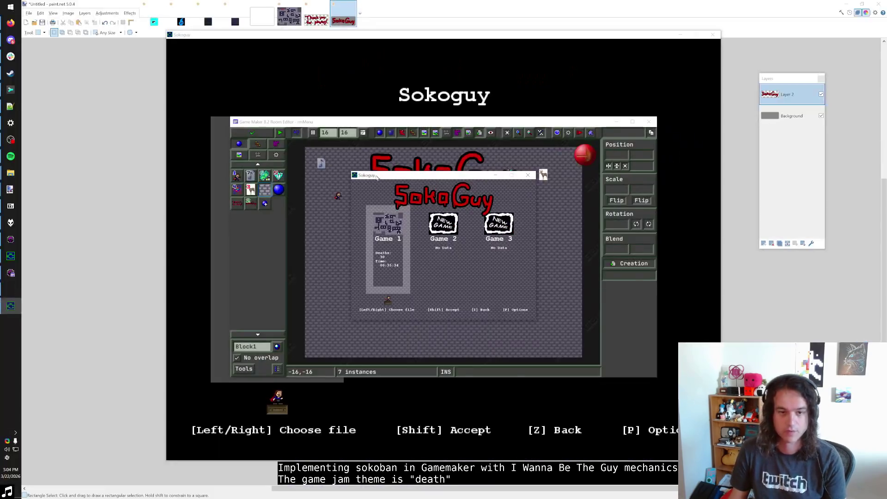
key(ctrl+Print)
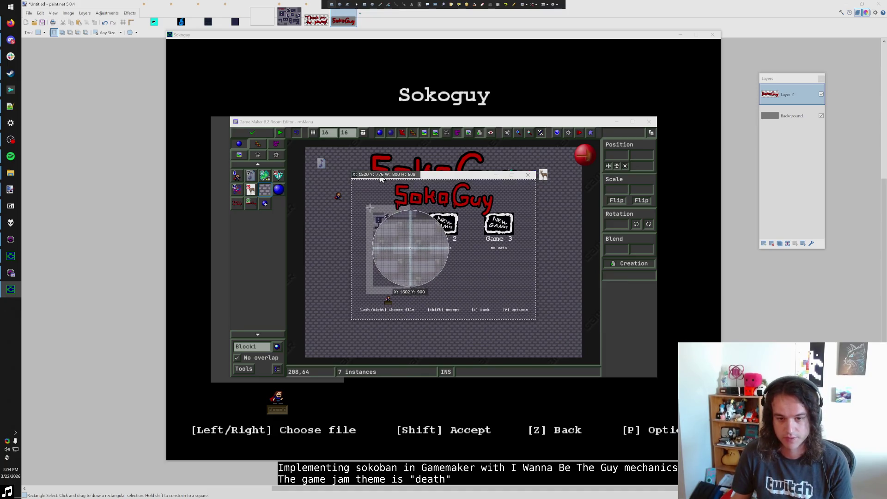
click(375, 218)
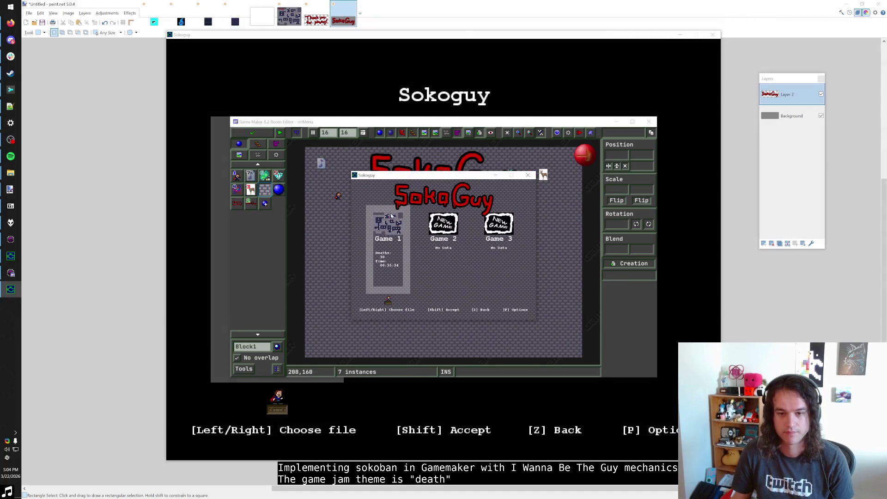
key(alt+Tab)
key(Tab)
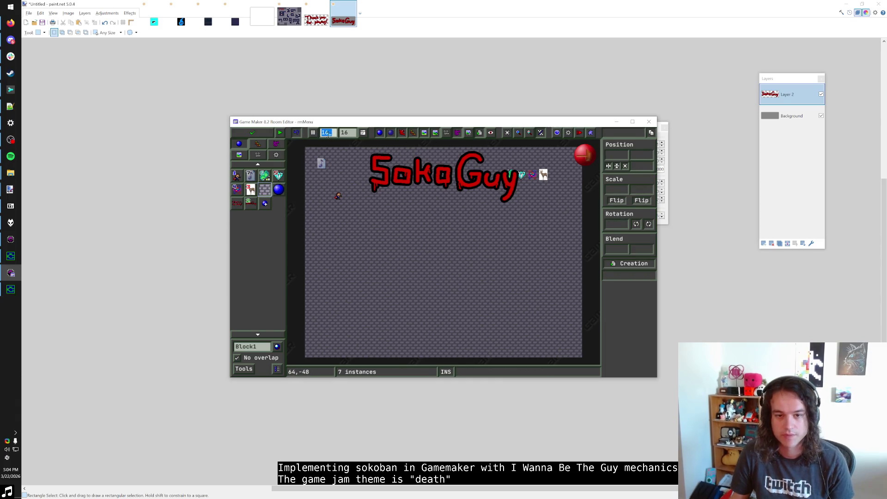
Set the room's horizontal and vertical snap to 16.
key(shift+Tab)
text(16)
key(Tab)
text(32)
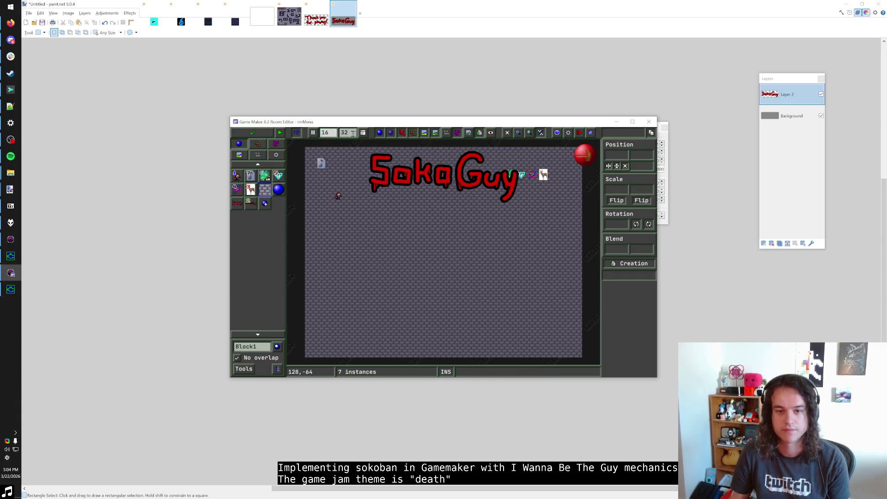
text(6)
Place a Block1 near the player, moving it up one grid cell.
click(325, 208)
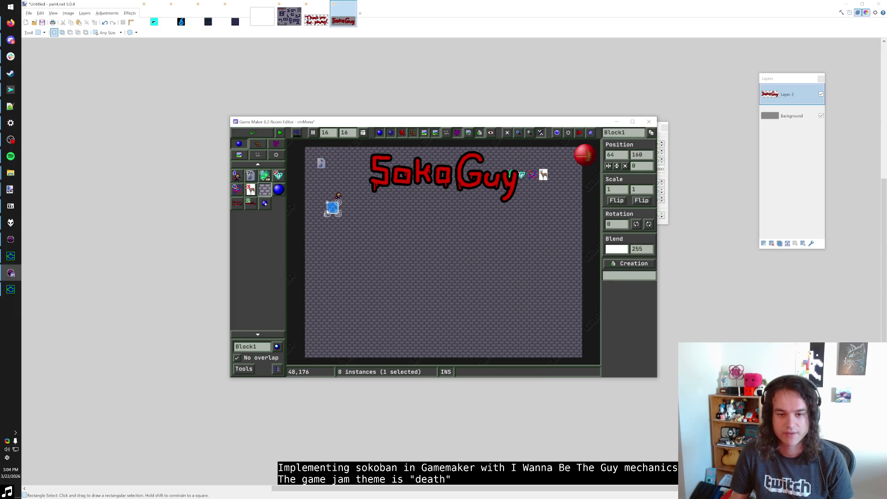
right_click(323, 210)
click(313, 133)
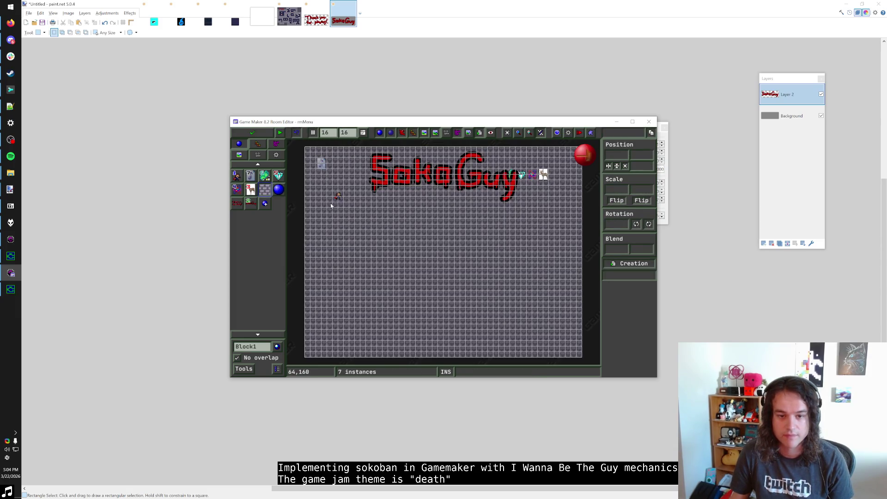
click(331, 205)
drag(331, 206, 331, 198)
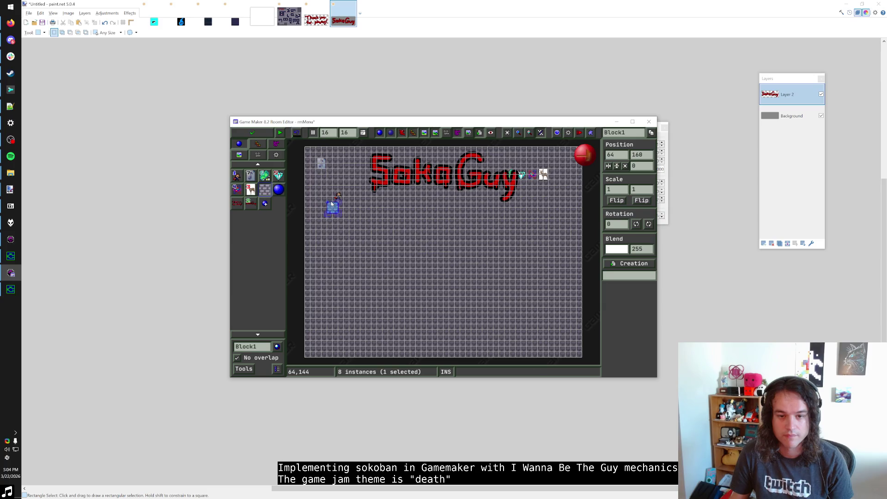
click(315, 135)
Test-run the menu, move the block beside the player, delete the extra, and capture the screen.
key(F5)
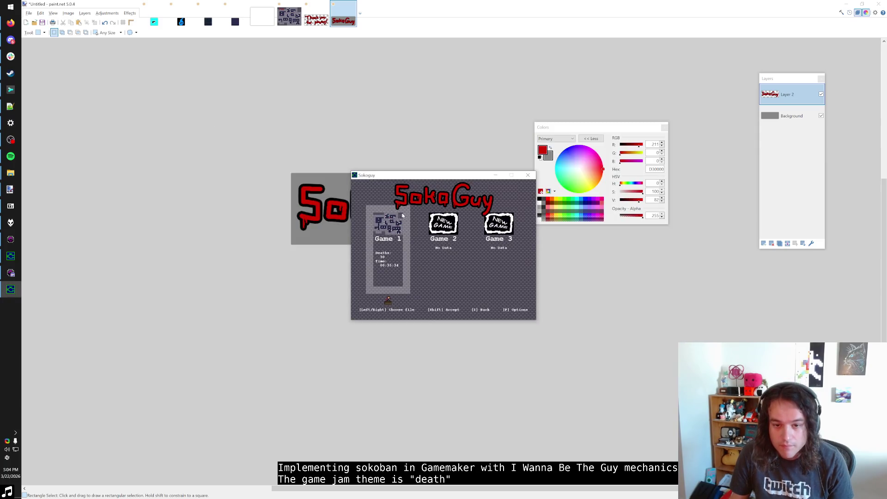
key(Escape)
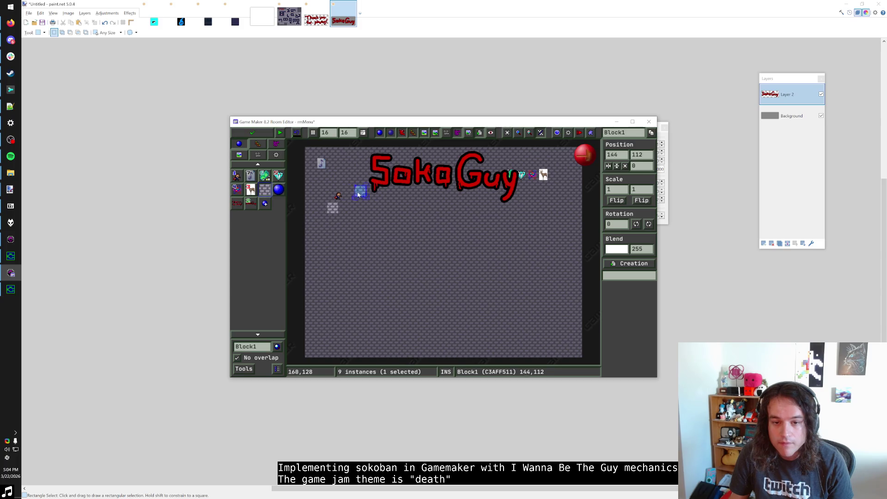
drag(358, 195, 330, 194)
right_click(334, 207)
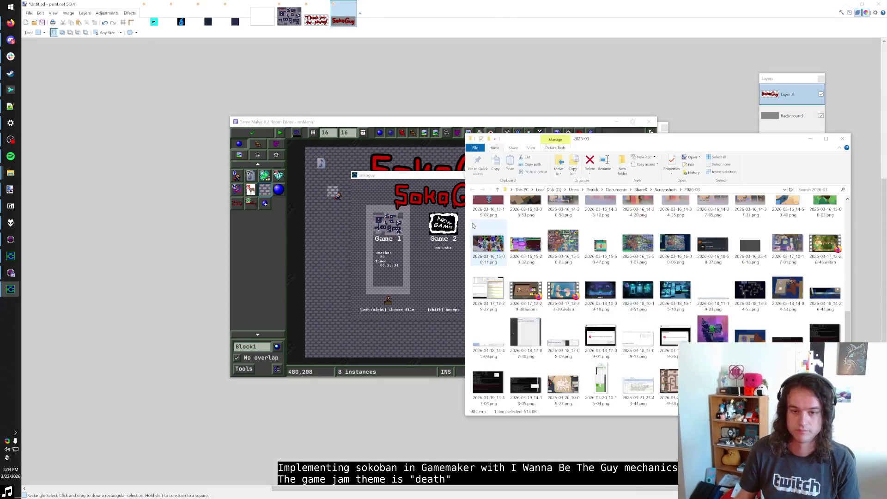
click(429, 21)
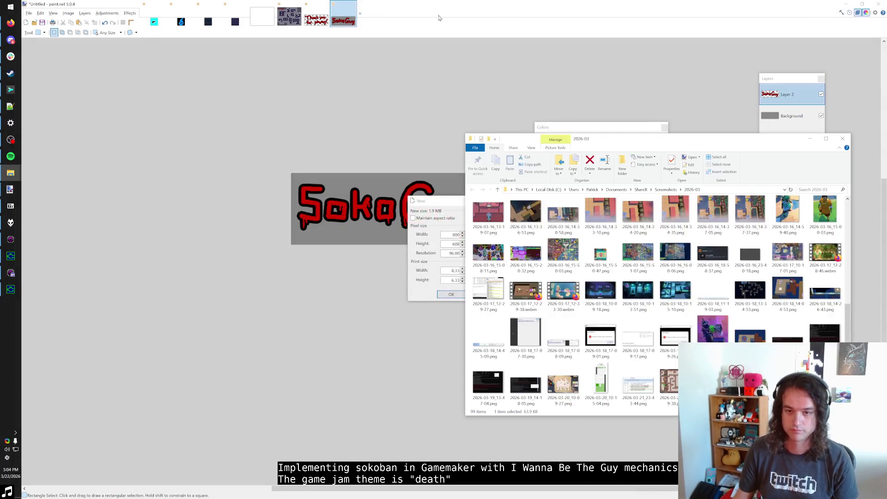
Create a new paint.net image from the pasted file-select screenshot.
click(452, 294)
key(ctrl+v)
scroll(344, 296, up, 5)
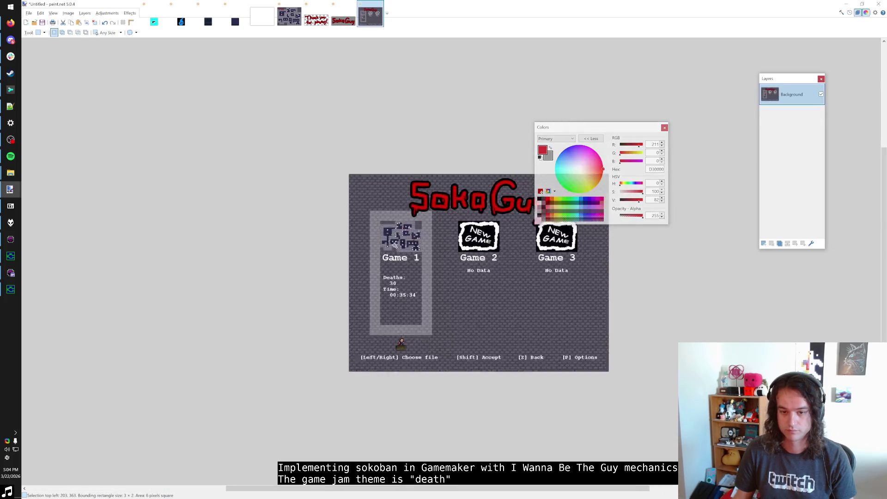
scroll(344, 295, up, 1)
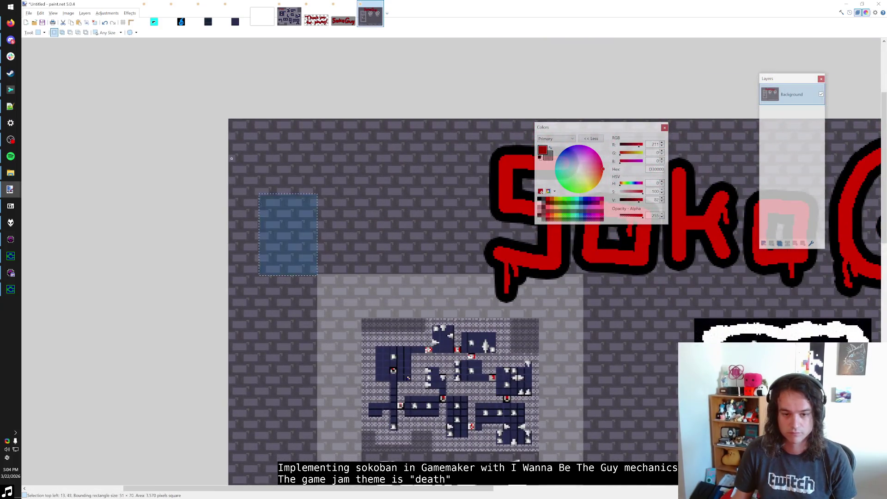
Select a 64×112 region from the image's top-left corner, then return to Game Maker.
drag(231, 158, 199, 100)
drag(317, 274, 188, 87)
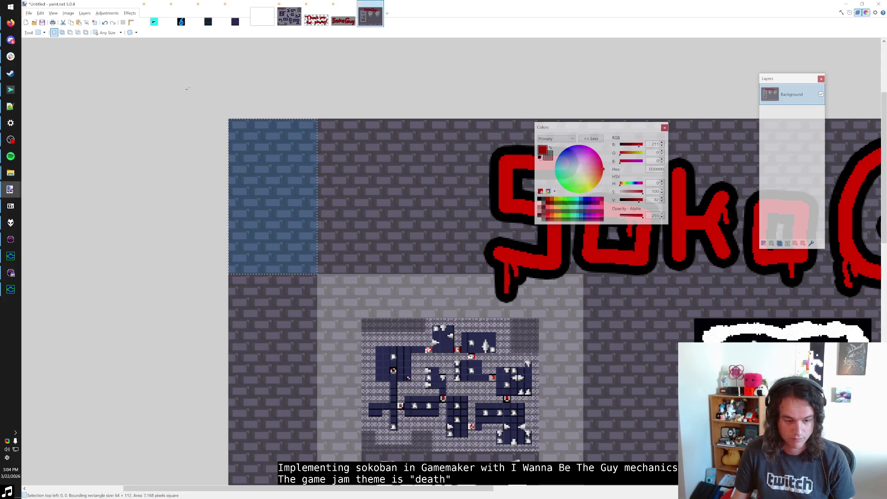
key(alt+Tab)
key(alt+Tab)
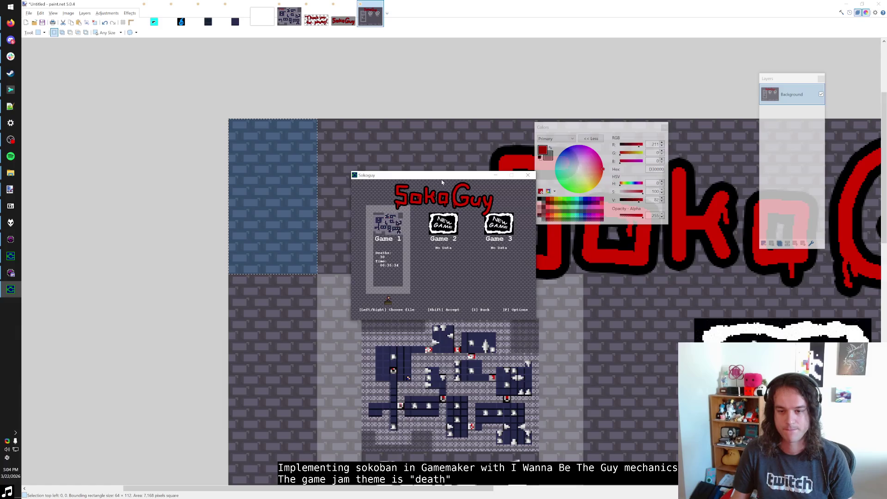
key(alt+Tab)
key(alt+Tab)
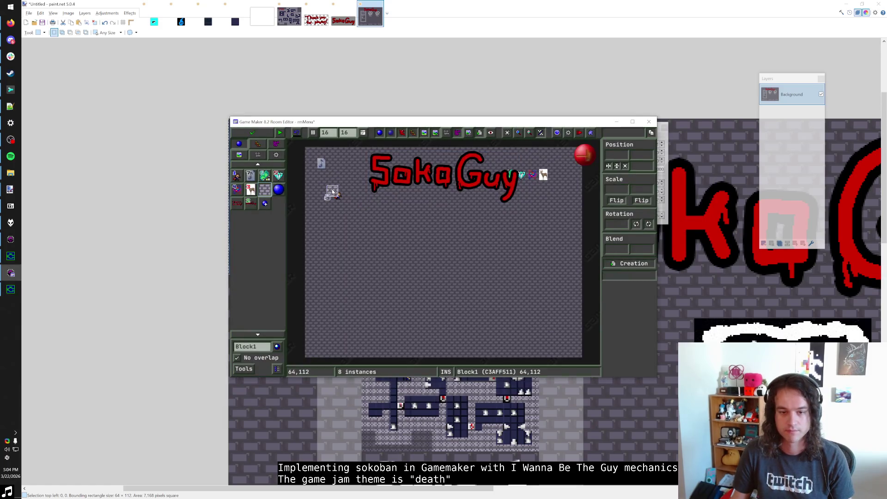
Lay a row of Block1 walls from 96,112 and a column down the left side.
click(333, 192)
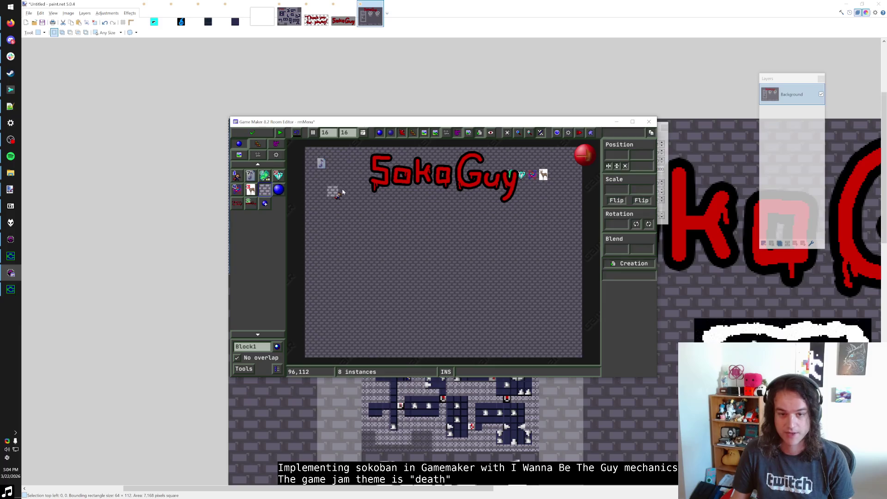
click(344, 192)
click(355, 193)
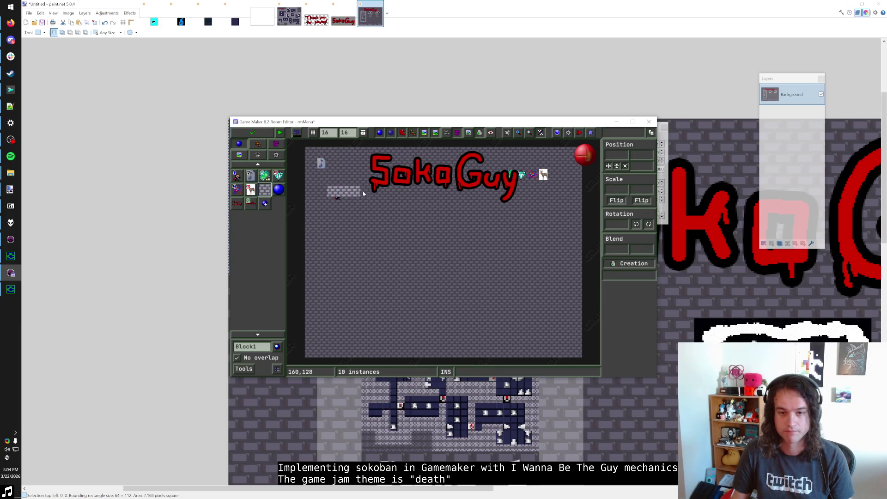
click(363, 190)
click(333, 199)
click(333, 211)
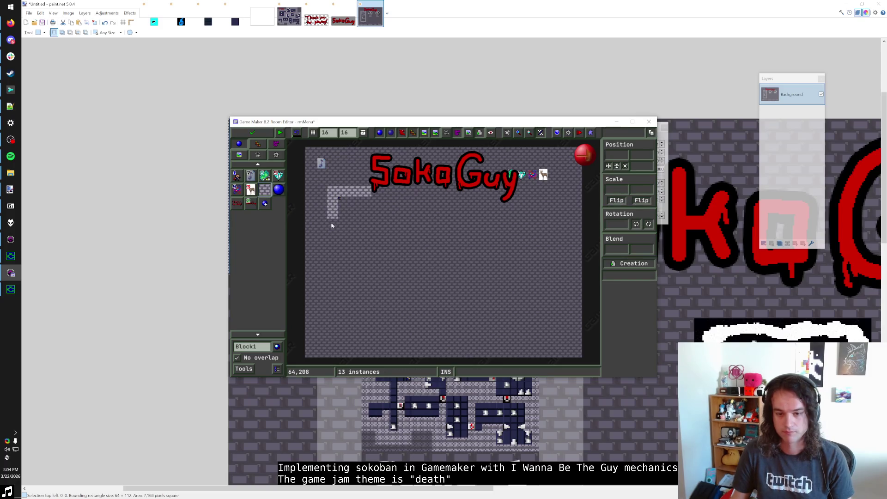
click(331, 227)
drag(331, 236, 332, 304)
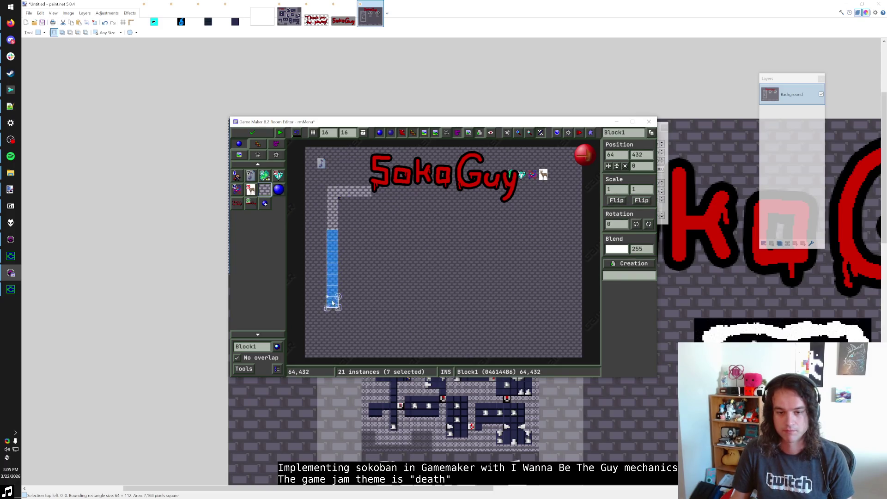
Measure the band above the file panels in the menu screenshot.
key(F5)
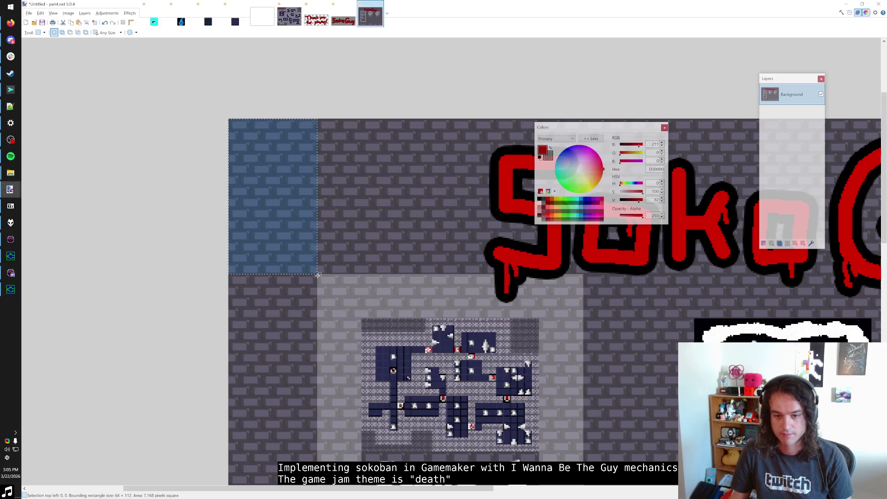
drag(318, 275, 584, 320)
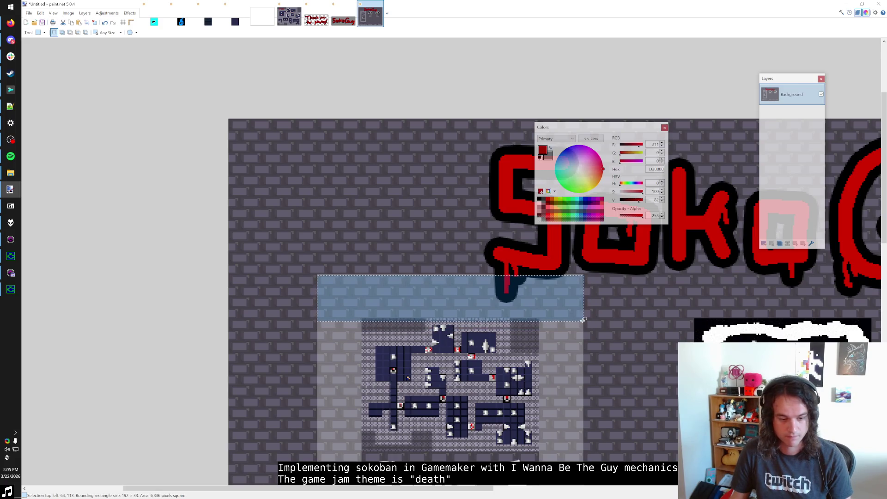
key(alt+Tab)
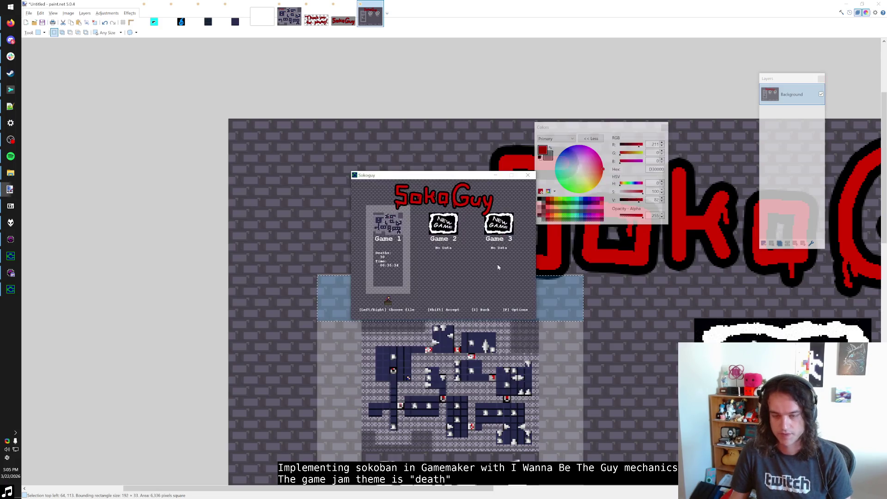
key(alt+Tab)
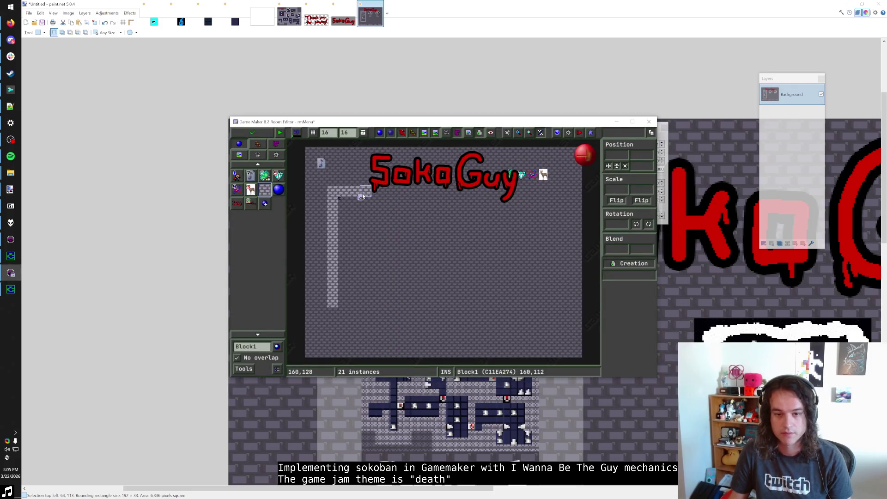
Extend the top wall under the SokoGuy title and draw a shorter right-side block column.
click(378, 194)
click(387, 213)
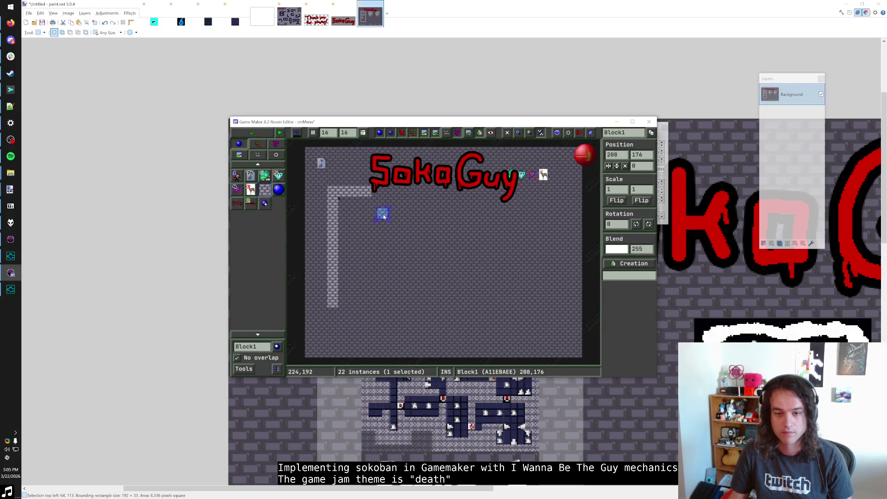
click(377, 192)
click(388, 213)
click(387, 201)
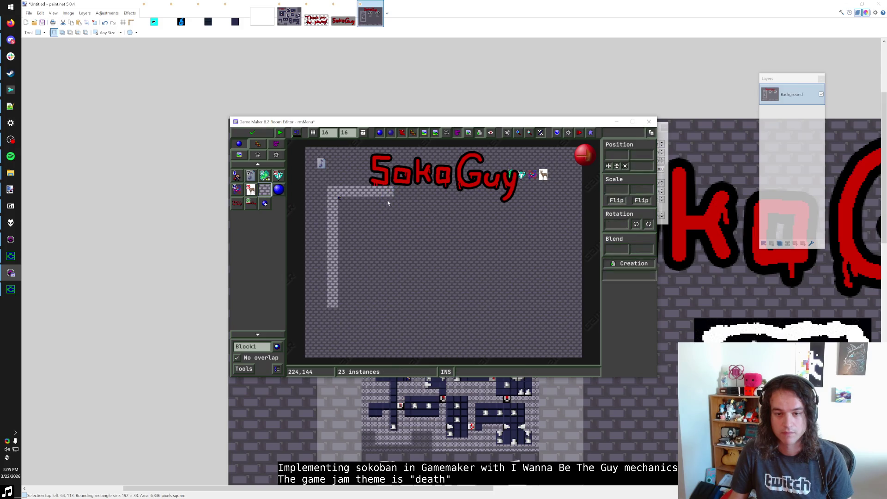
click(439, 175)
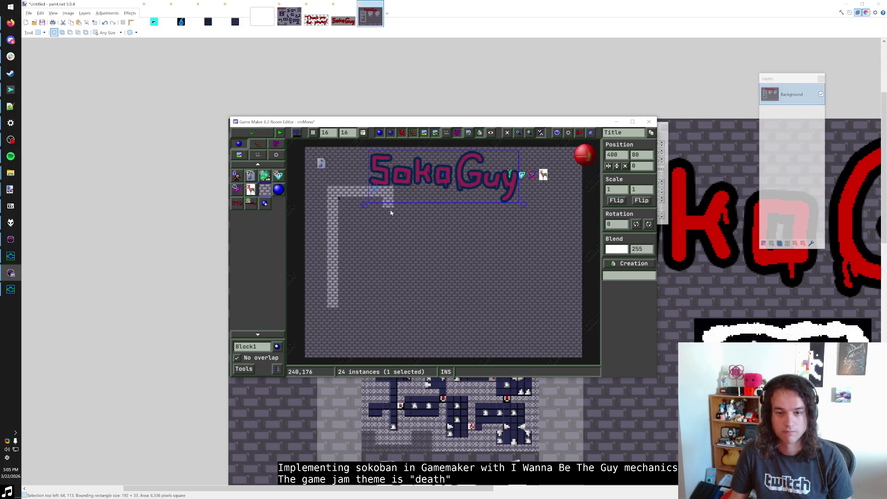
drag(393, 211, 387, 291)
key(ctrl+z)
key(ctrl+z)
drag(386, 212, 388, 309)
Check the menu mockup for reference.
click(10, 190)
scroll(424, 401, down, 10)
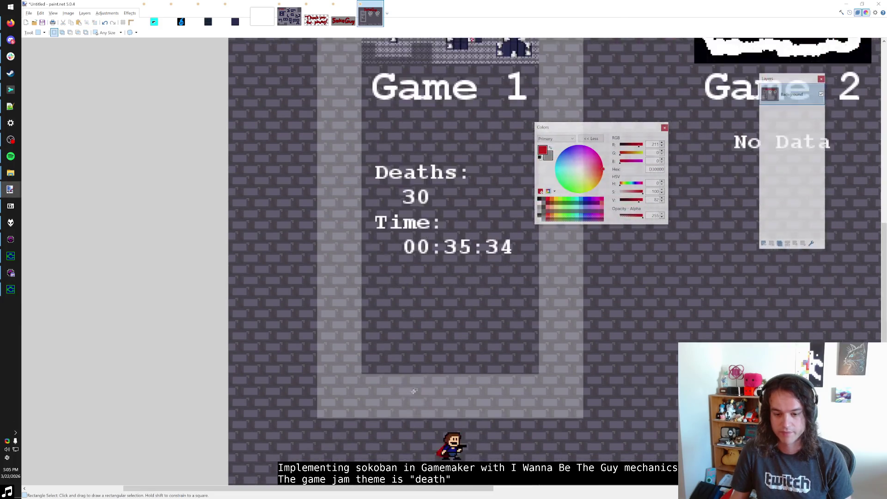
mouse_move(356, 402)
mouse_down()
mouse_move(391, 273)
mouse_move(427, 252)
mouse_up()
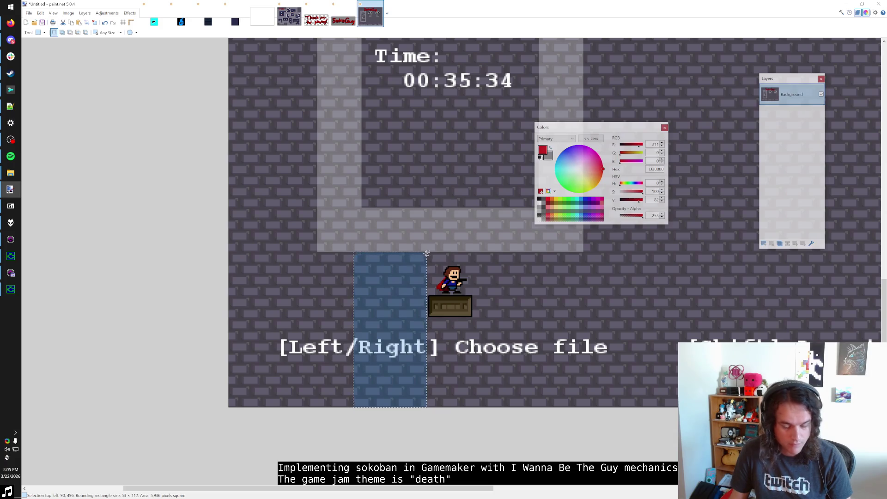
key(Escape)
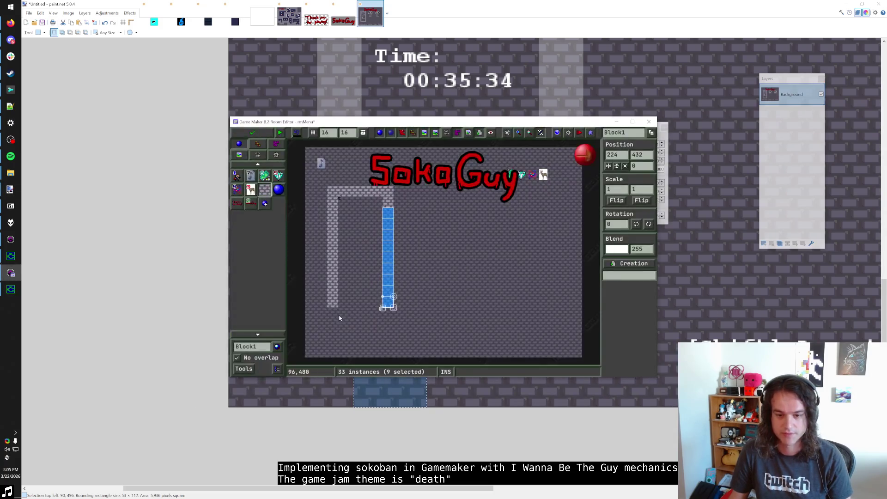
Build the bottom wall of blocks, re-placing the block at 192,464.
drag(332, 312, 354, 316)
click(353, 316)
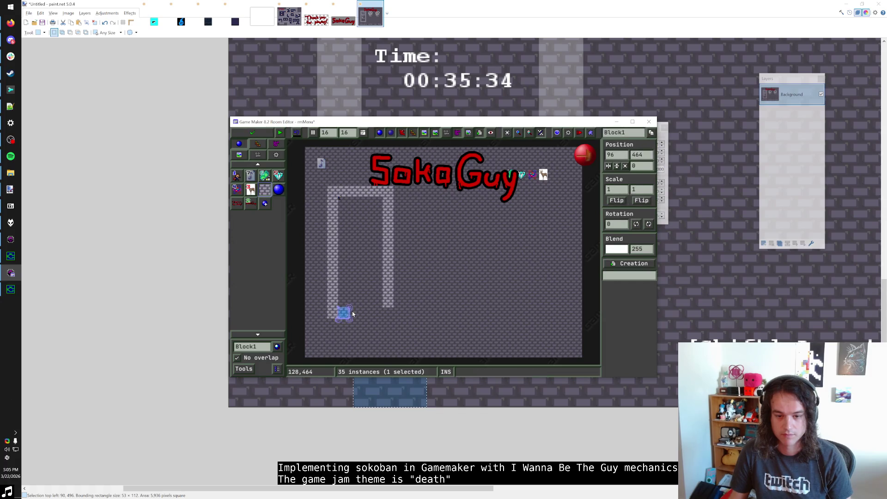
click(367, 313)
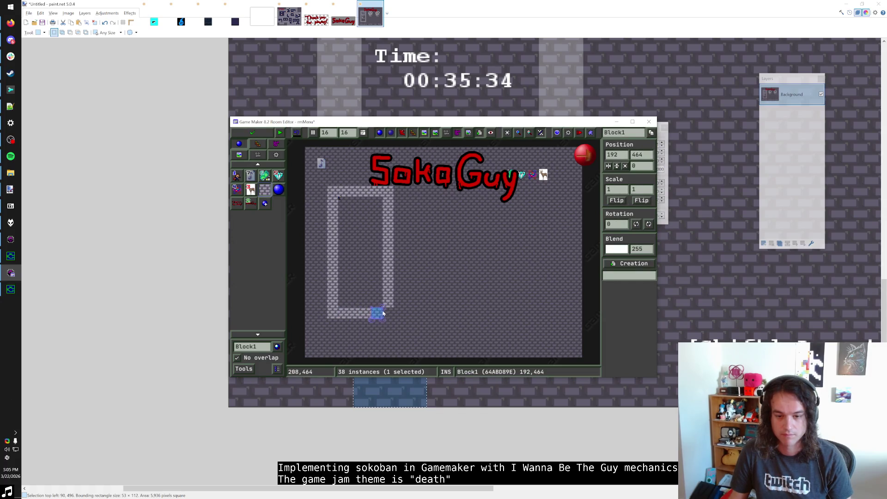
right_click(376, 313)
click(376, 313)
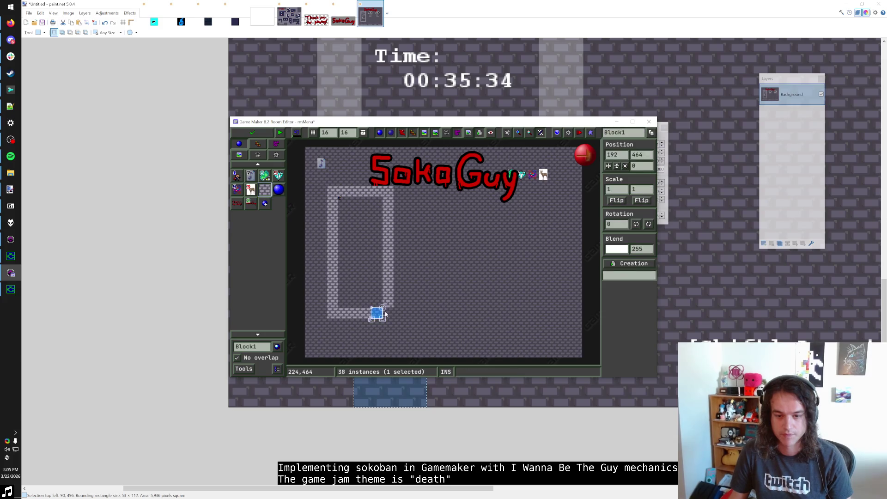
Select the whole rectangular wall, copy-paste it, then delete the pasted duplicate.
ctrl+scroll(413, 321, down, 2)
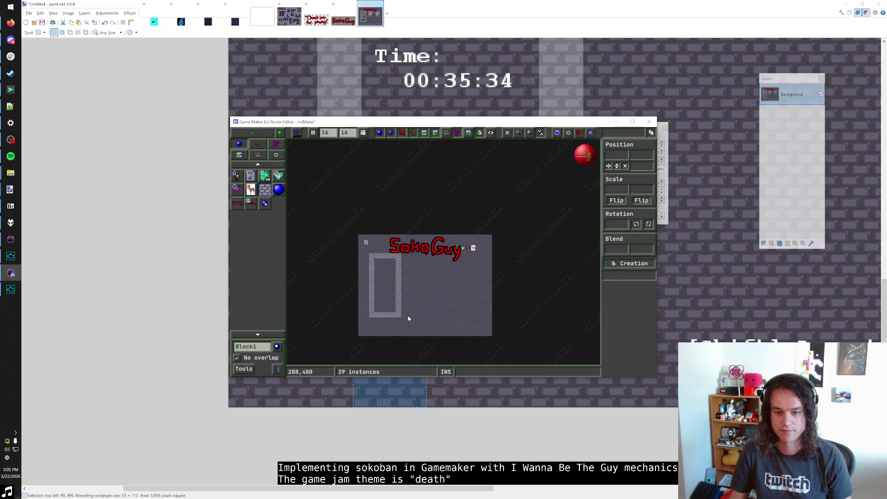
ctrl+scroll(408, 318, up, 2)
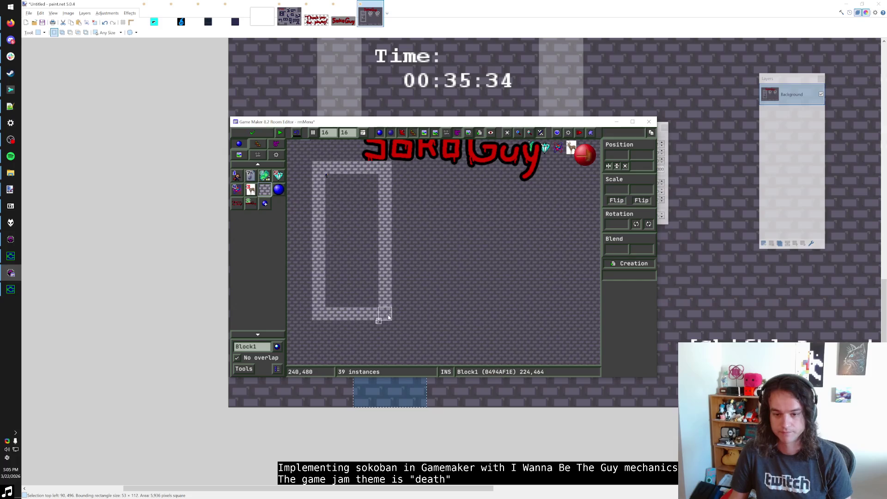
drag(398, 324, 308, 160)
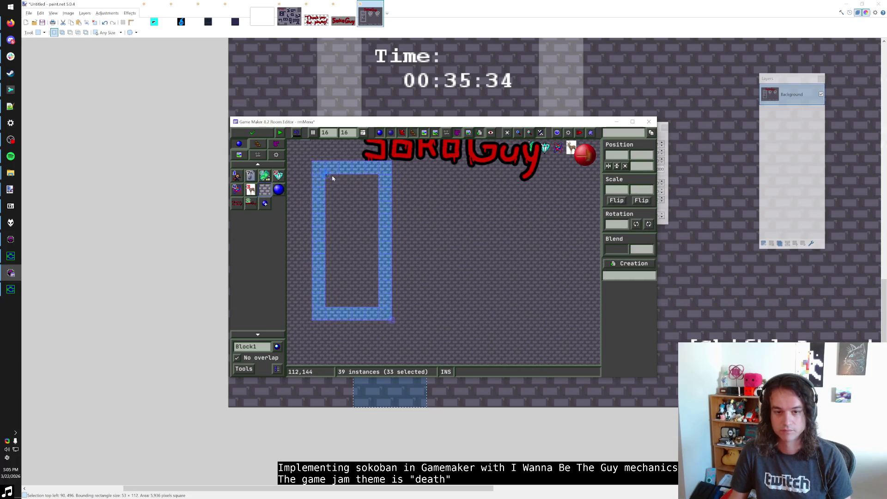
key(ctrl+c)
key(ctrl+v)
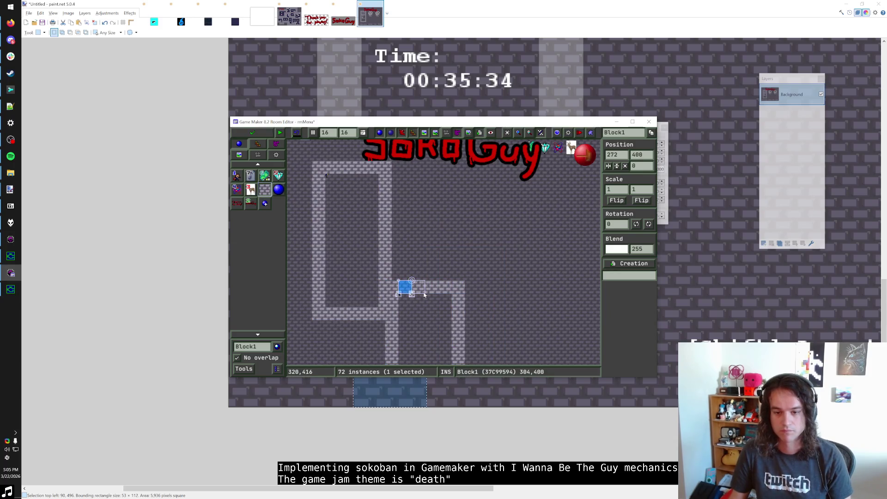
key(Delete)
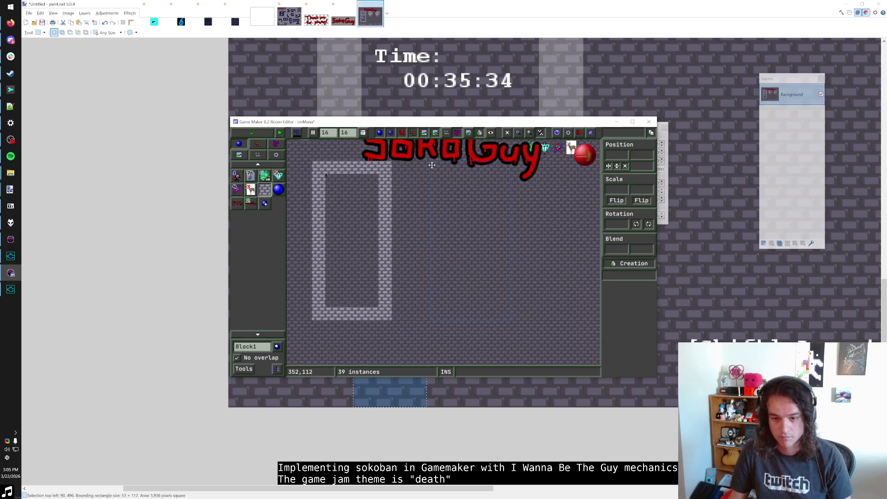
Zoom the mockup and select the 32×22 gap left of the Game 2 NEW GAME box.
click(460, 4)
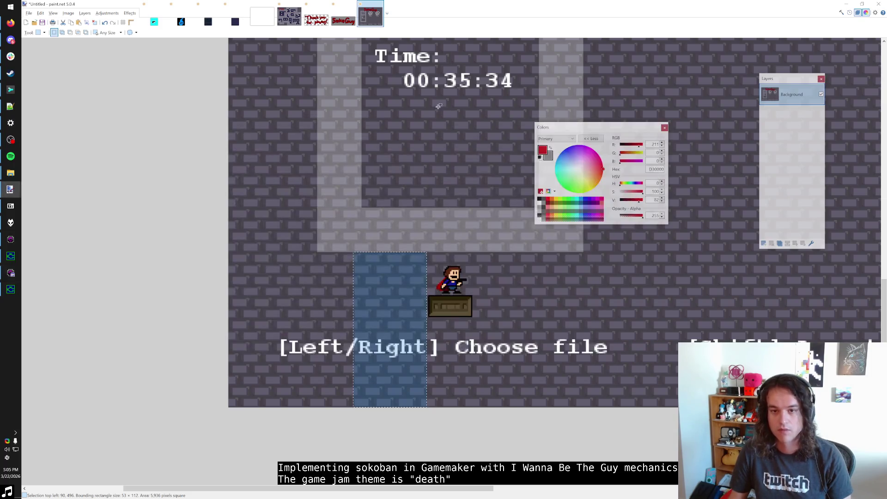
scroll(426, 174, down, 3)
scroll(426, 174, up, 3)
ctrl+scroll(412, 164, down, 1)
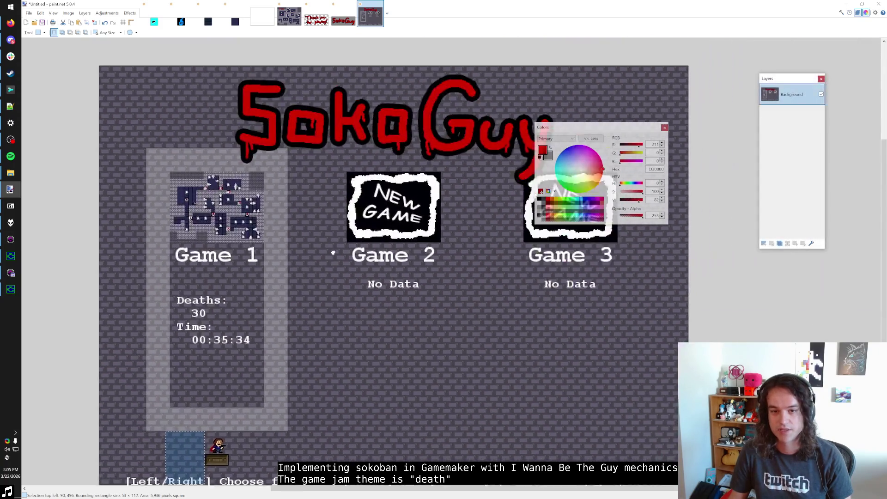
ctrl+scroll(339, 193, up, 1)
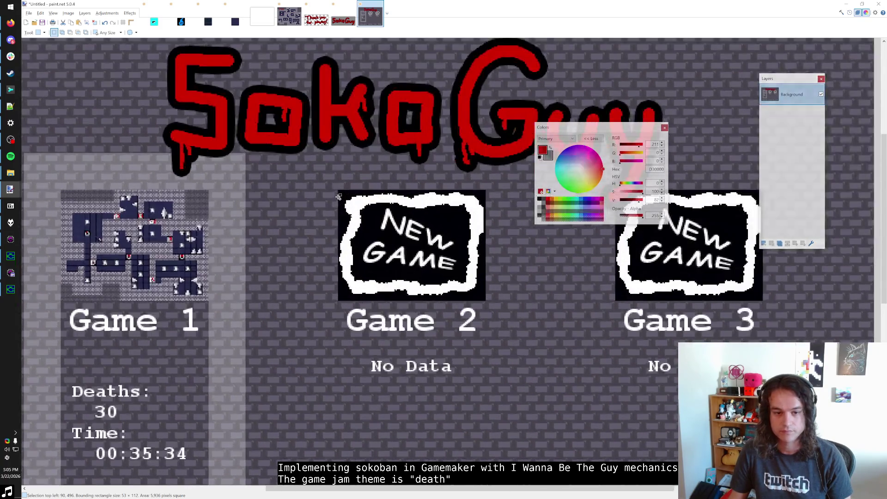
click(339, 191)
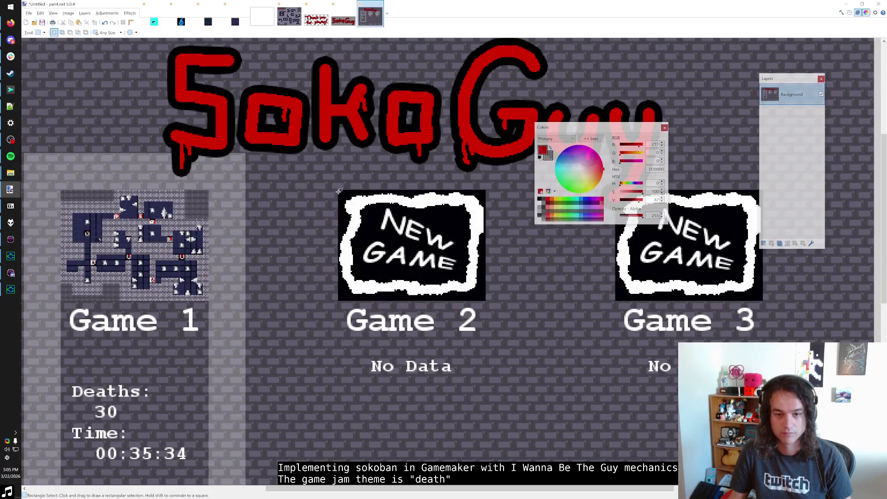
mouse_move(339, 190)
mouse_down()
mouse_move(323, 212)
mouse_move(289, 225)
mouse_up()
ctrl+scroll(338, 198, up, 2)
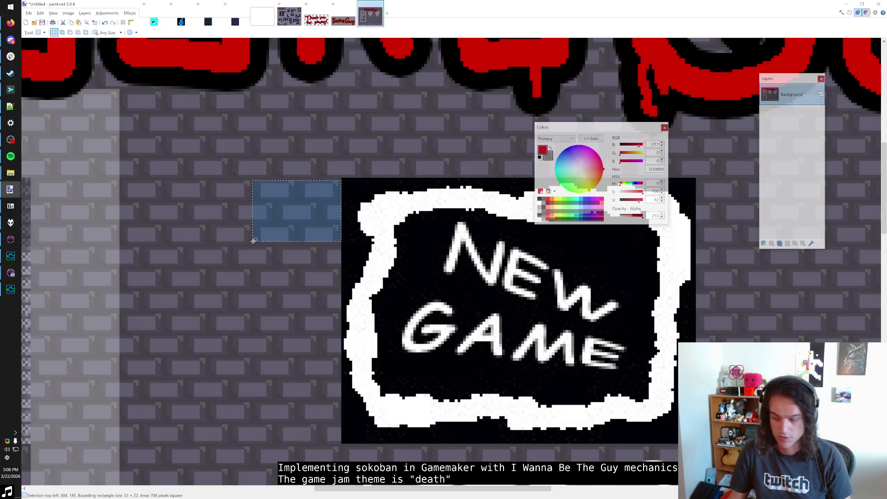
Bring up Spotify and browse through the Liked Songs playlist.
click(11, 156)
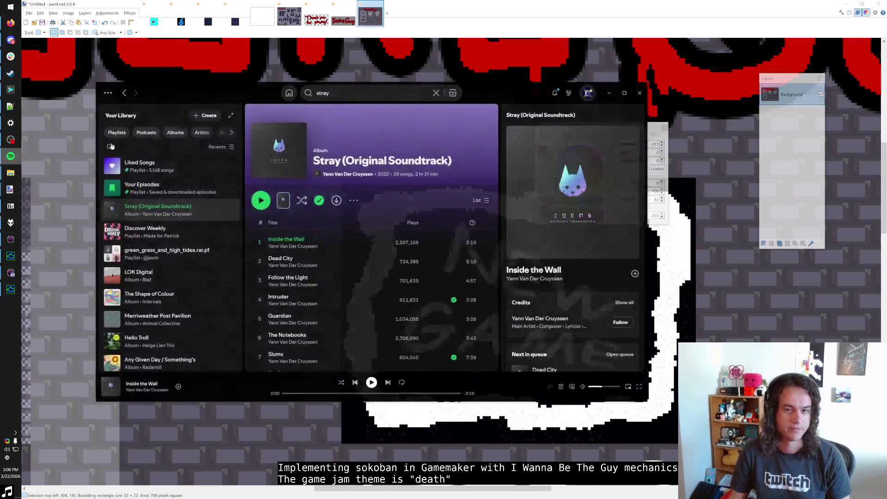
click(187, 167)
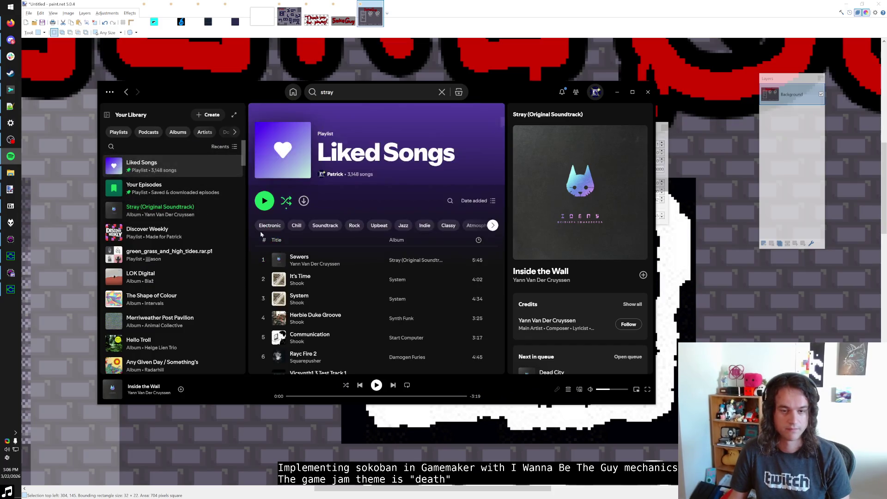
scroll(446, 217, down, 15)
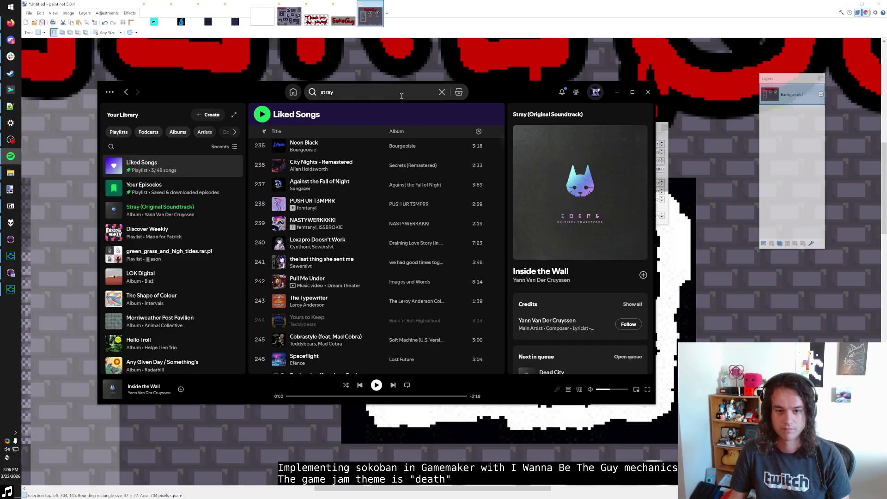
scroll(382, 247, down, 5)
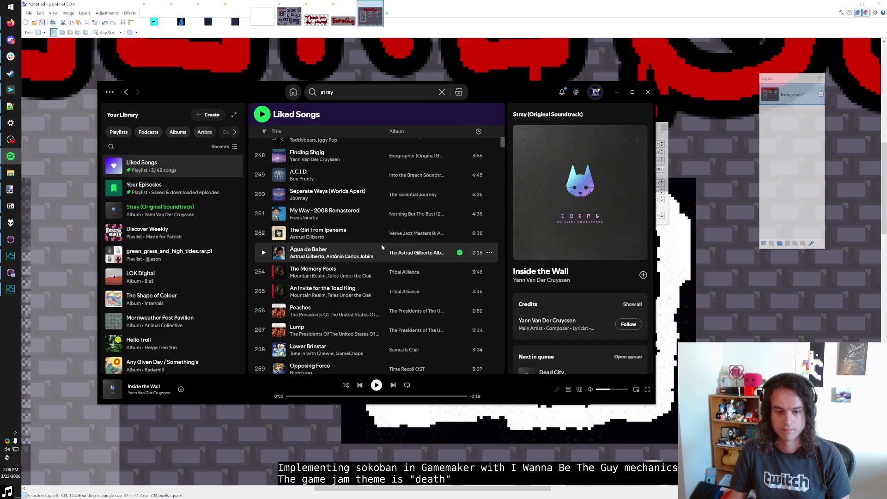
scroll(382, 248, down, 5)
scroll(382, 248, down, 12)
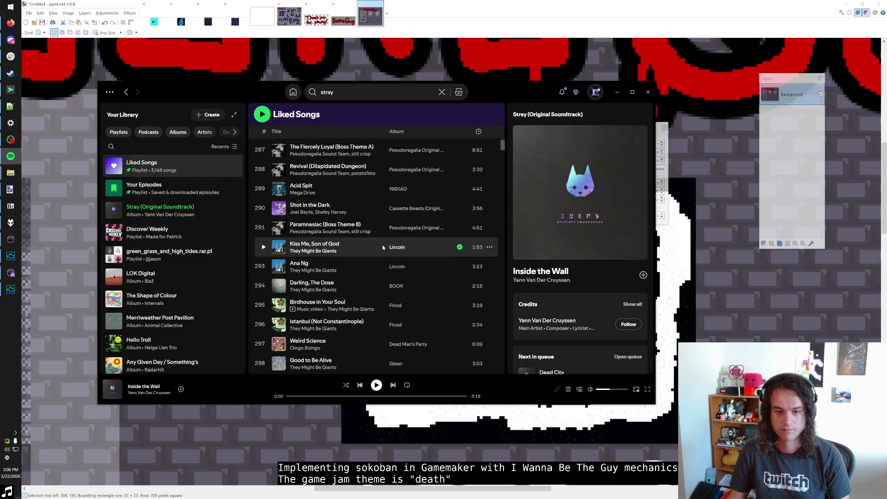
scroll(380, 248, down, 5)
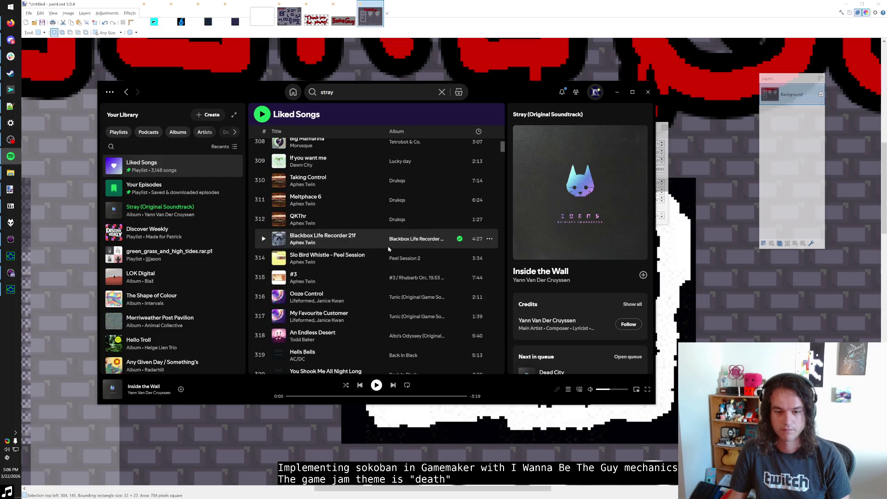
scroll(375, 300, down, 4)
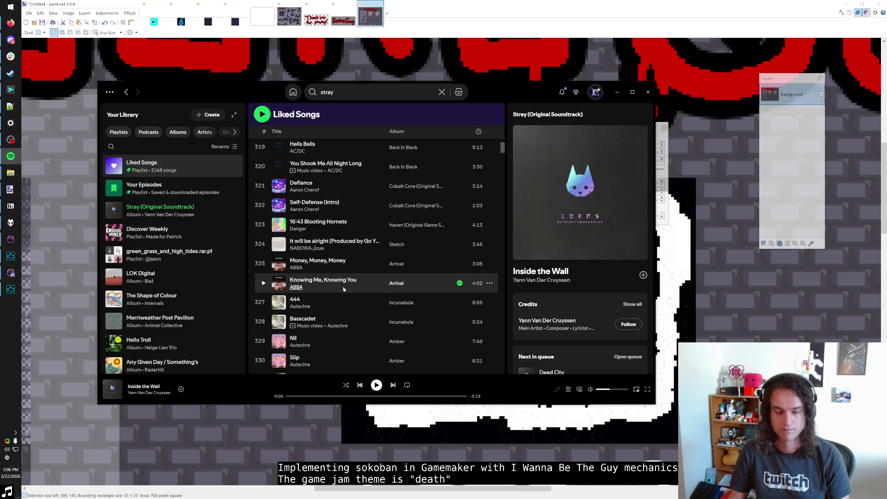
scroll(342, 288, down, 3)
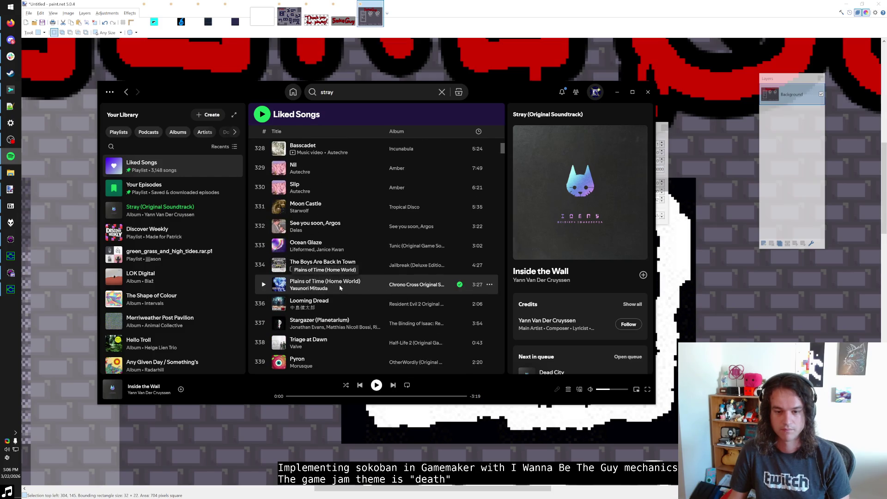
scroll(341, 287, down, 3)
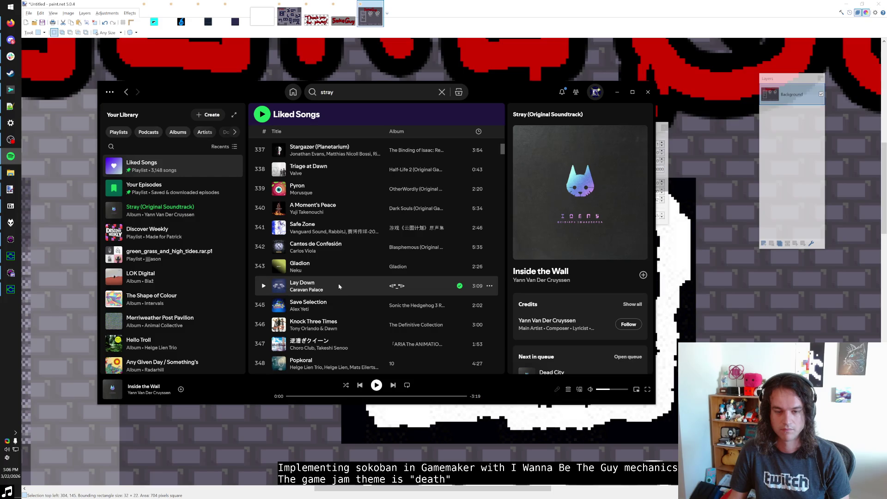
Search 'fe', play the FEZ soundtrack, skip to Progress, and minimize Spotify.
click(355, 97)
text(fez)
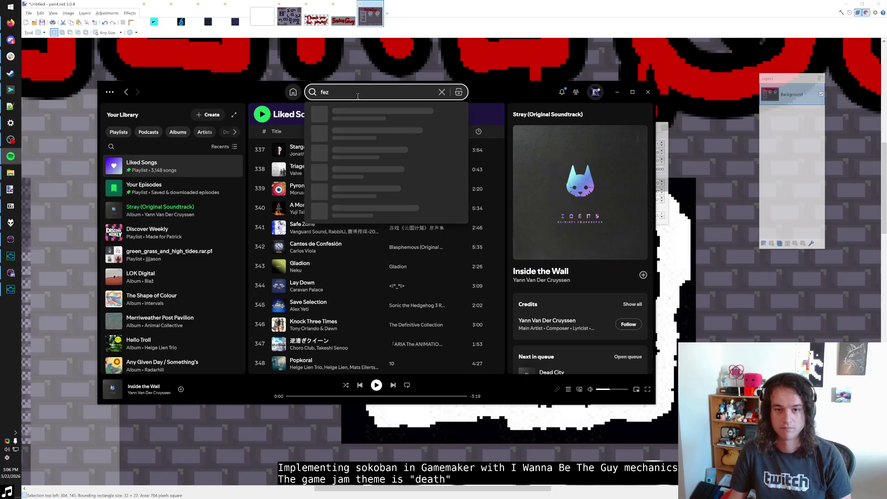
click(333, 201)
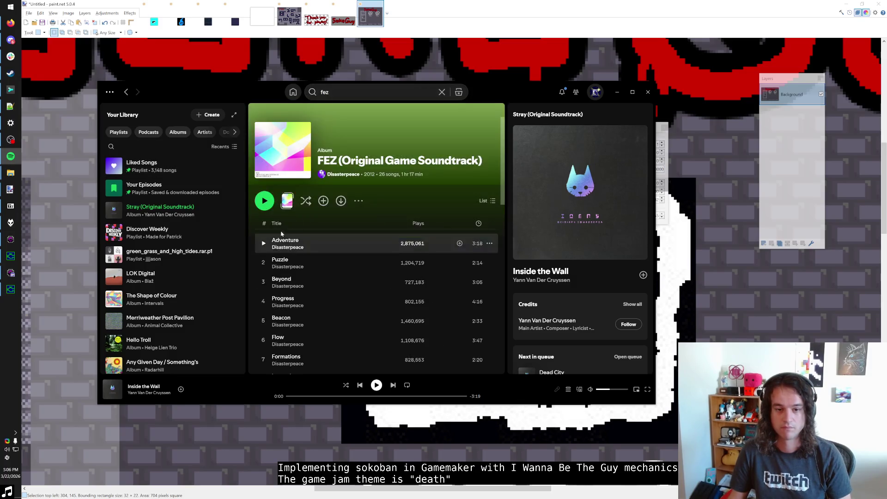
click(264, 200)
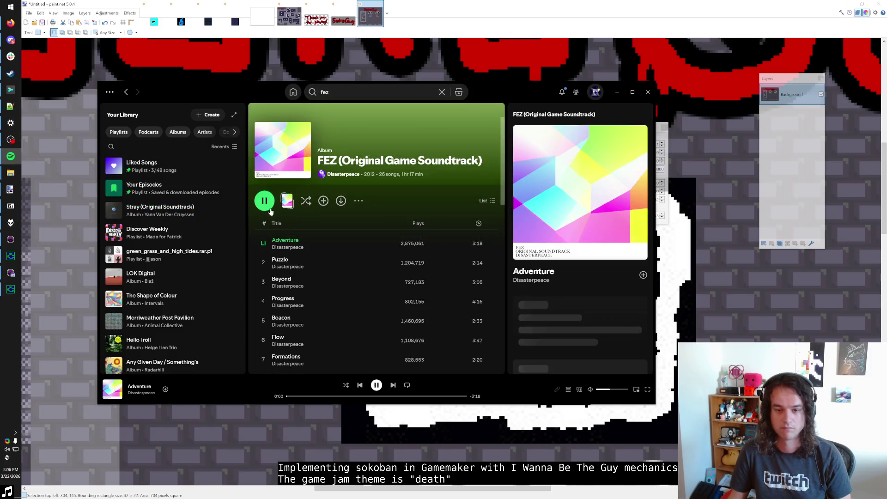
click(392, 385)
click(392, 386)
click(392, 385)
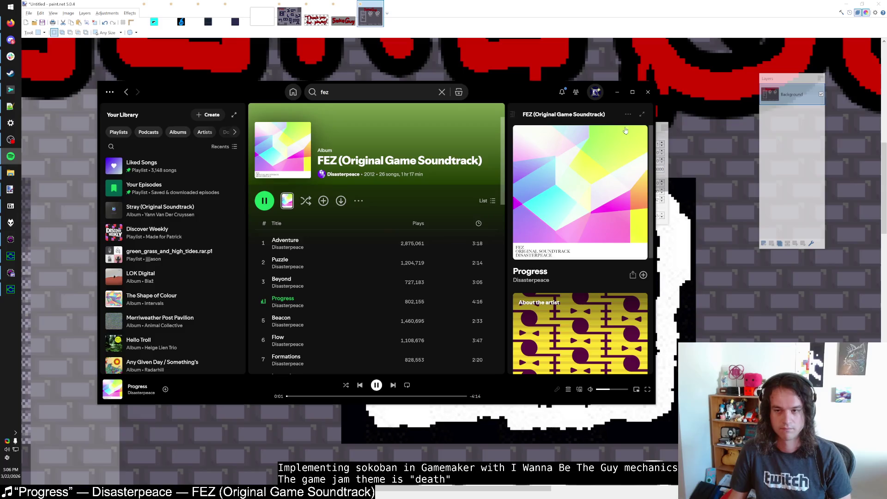
click(618, 92)
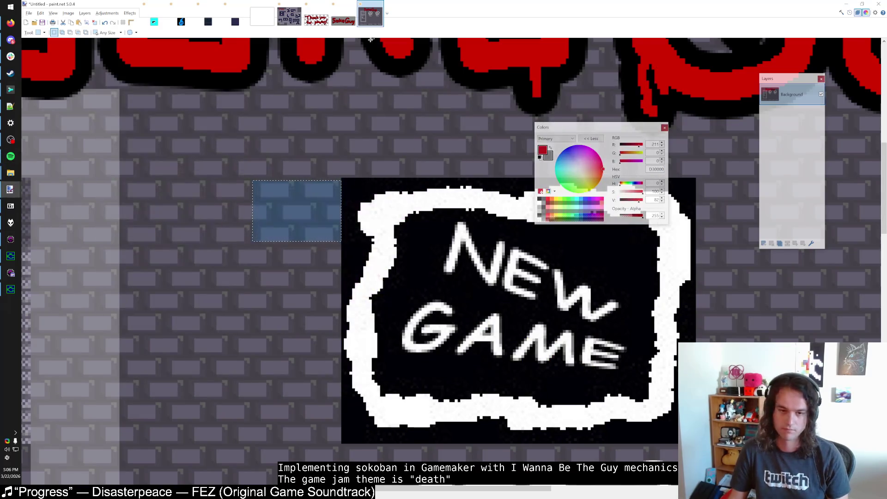
Back in rmMenu, place a second block frame beside the first and delete its stray object.
key(alt+Tab)
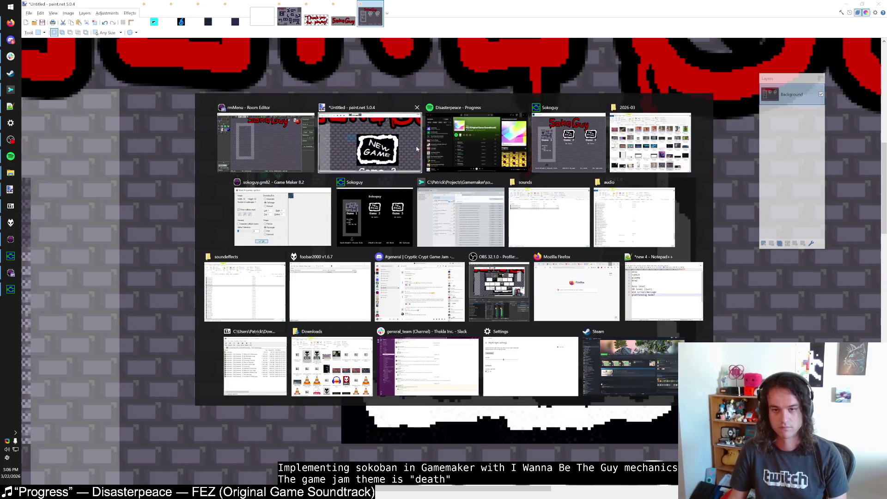
key(alt+Tab)
key(alt+Tab)
click(405, 148)
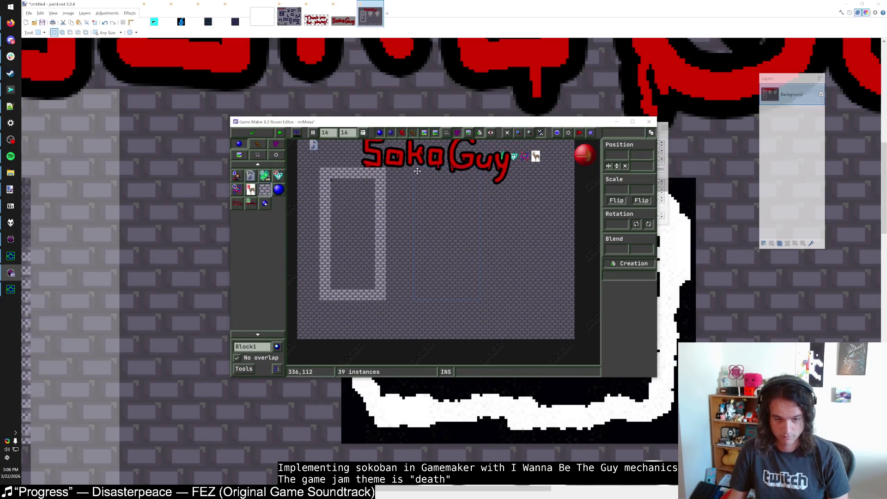
click(404, 171)
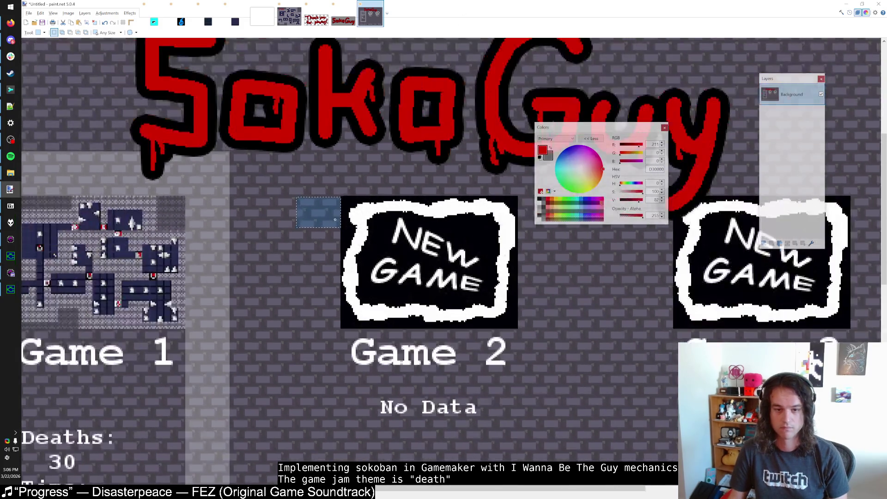
right_click(414, 180)
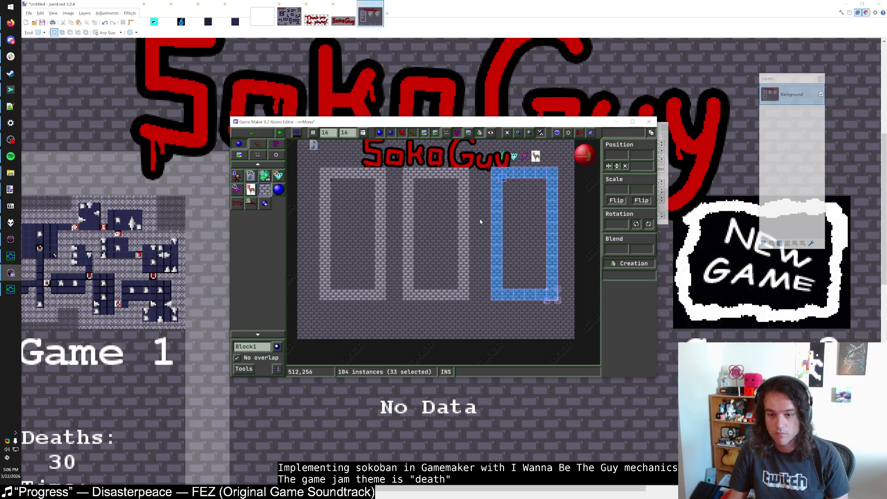
Place a third block frame at the room's right, remove a stray object, and check the title's position.
click(491, 171)
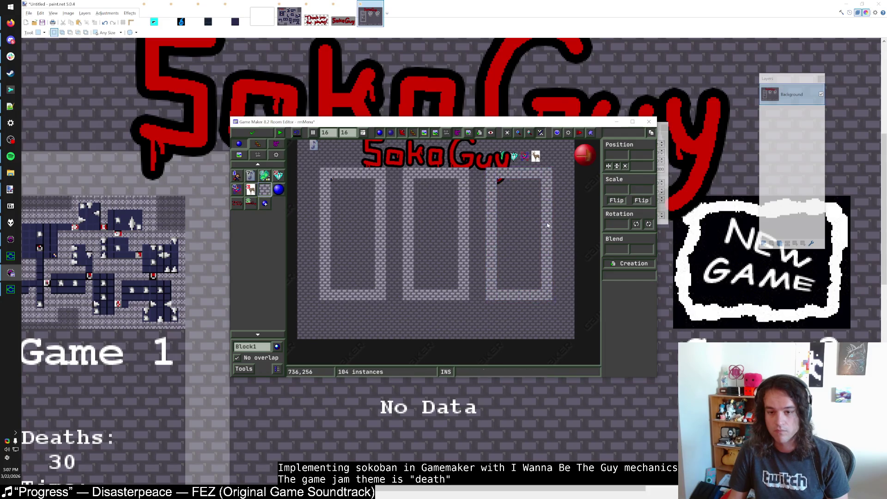
right_click(498, 180)
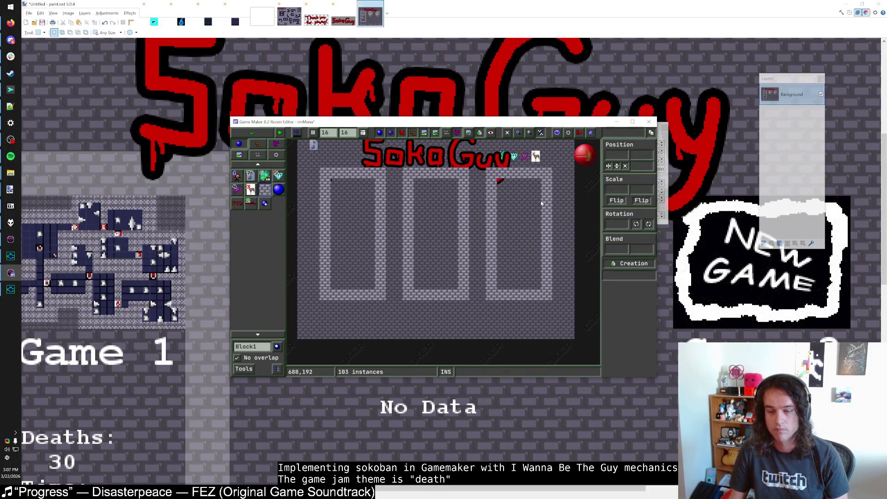
scroll(532, 199, up, 3)
scroll(522, 197, up, 1)
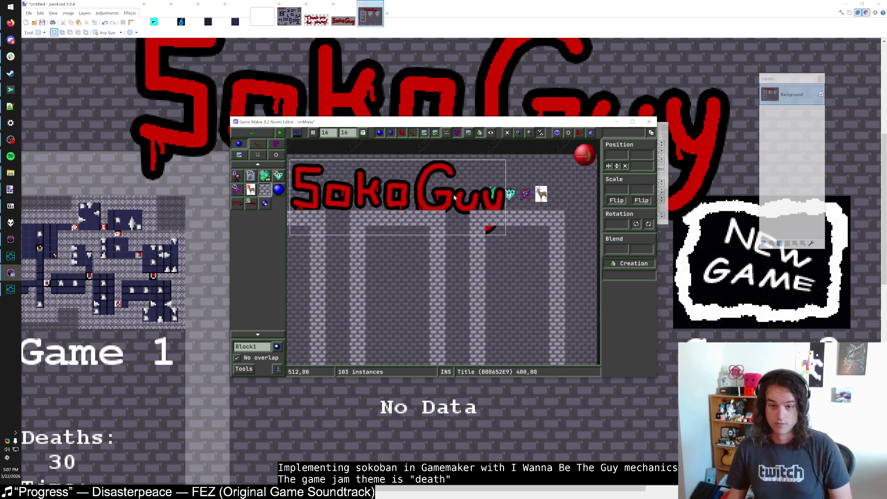
click(478, 210)
click(516, 262)
scroll(483, 263, up, 3)
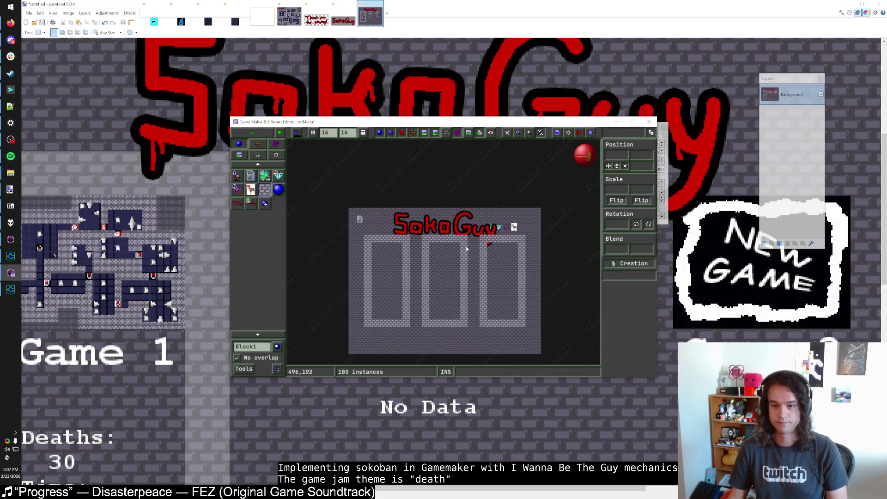
Close the room editor, view the Title object's properties, then reopen rmMenu.
click(249, 132)
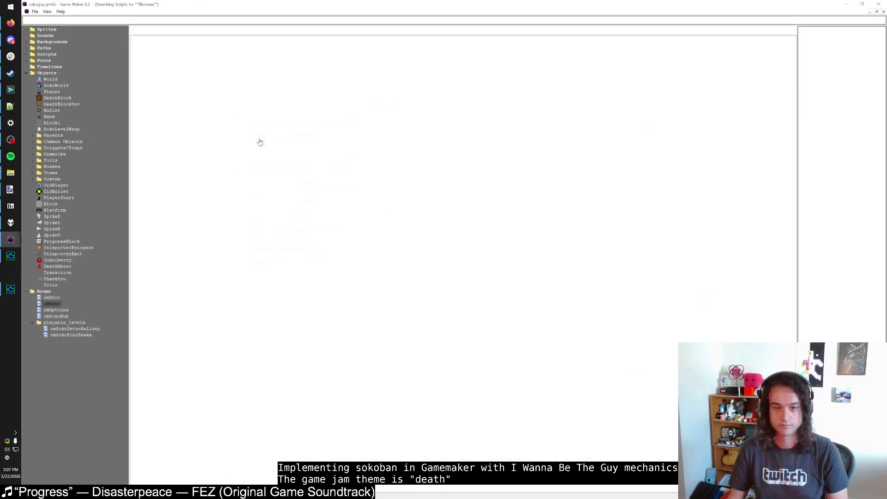
double_click(51, 285)
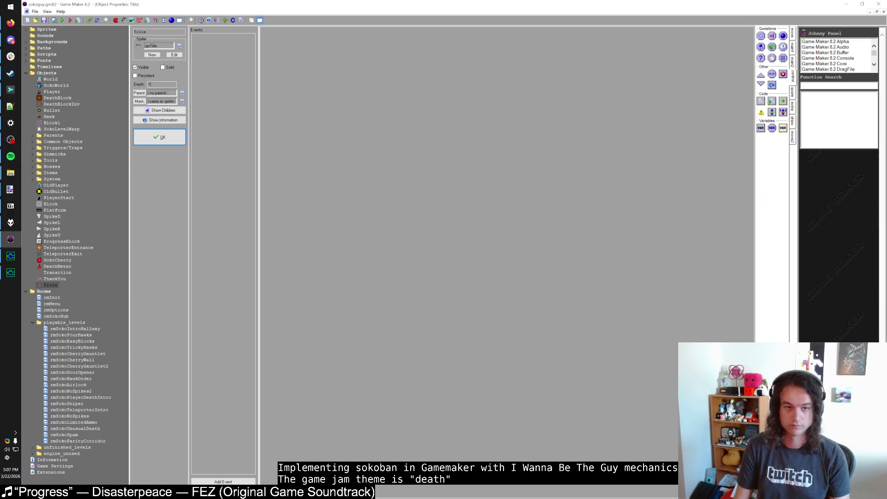
click(160, 137)
double_click(52, 304)
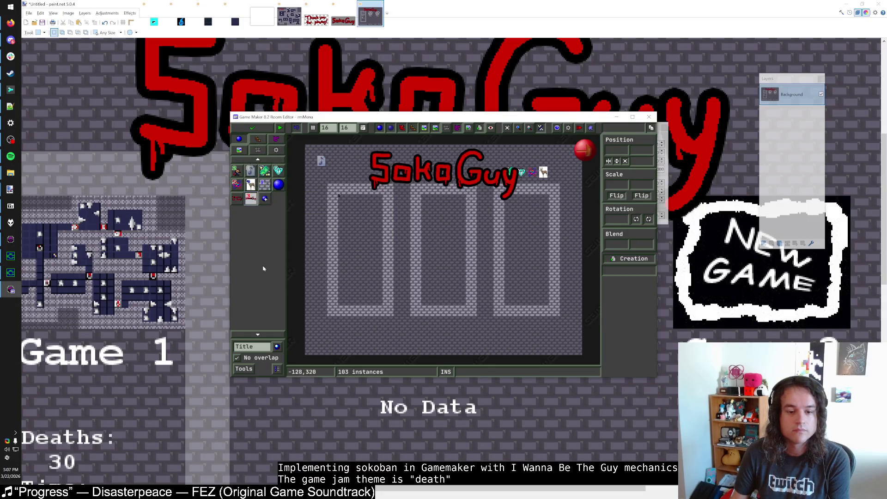
Make tile_Grid the room's background.
click(255, 150)
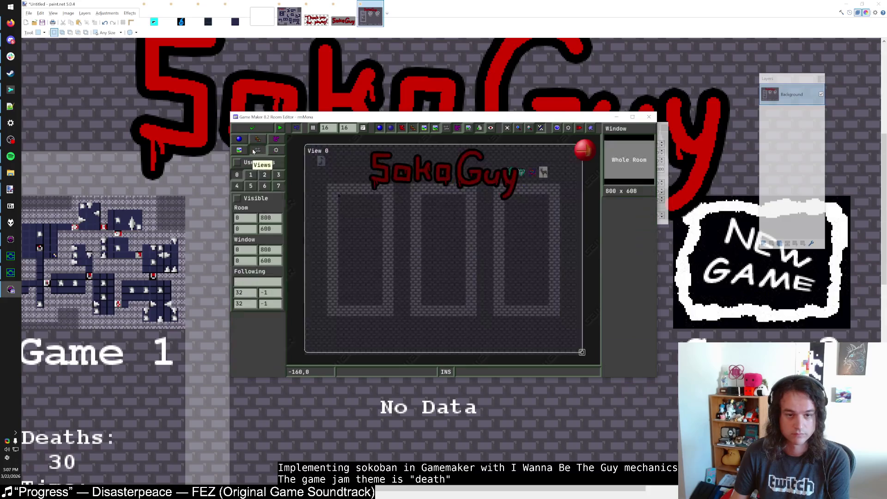
click(240, 151)
click(261, 200)
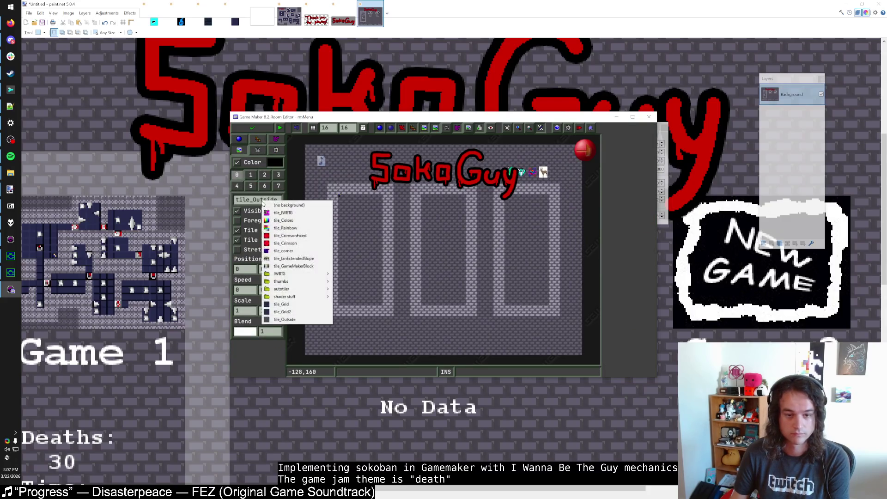
click(291, 320)
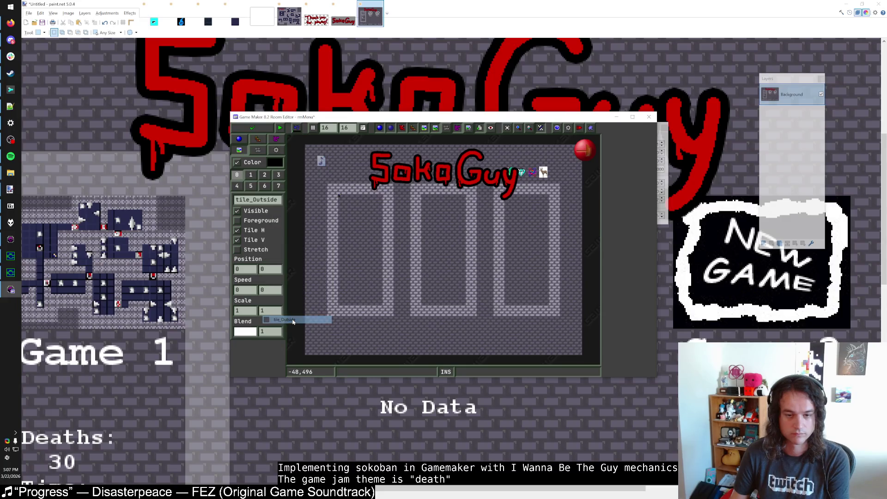
click(265, 201)
click(286, 306)
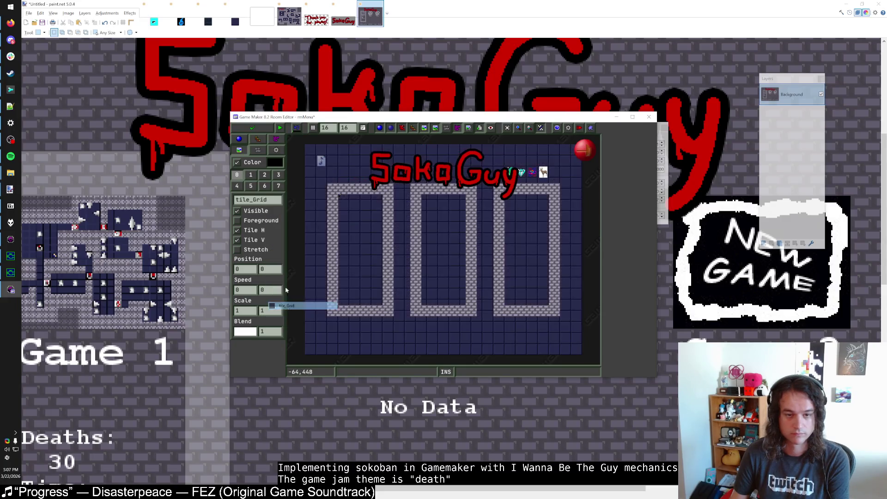
Add the tile_Outside tileset and paint tiles along the room's top edge.
click(263, 143)
click(258, 164)
click(256, 169)
click(257, 171)
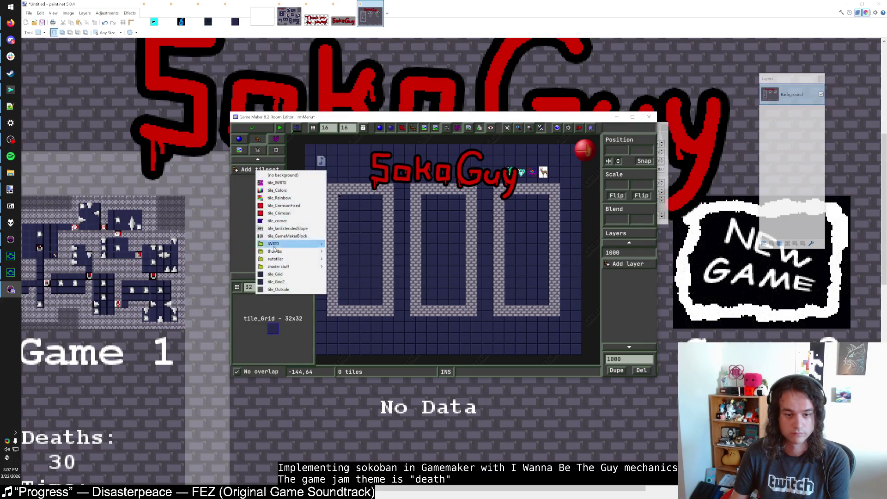
click(279, 289)
drag(309, 150, 323, 150)
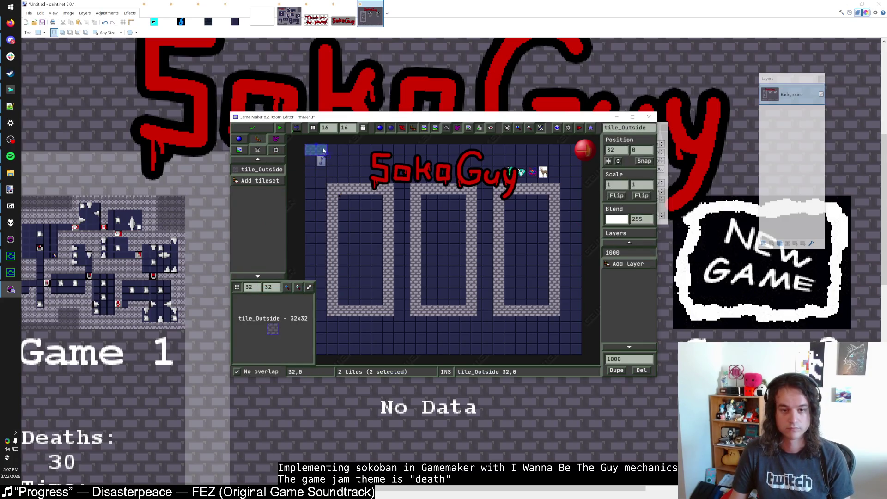
key(Delete)
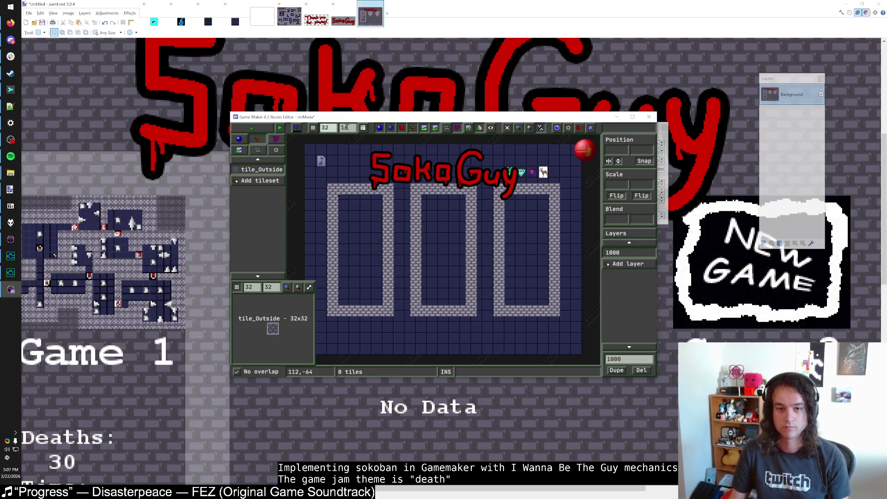
text(32)
drag(309, 150, 518, 150)
key(Delete)
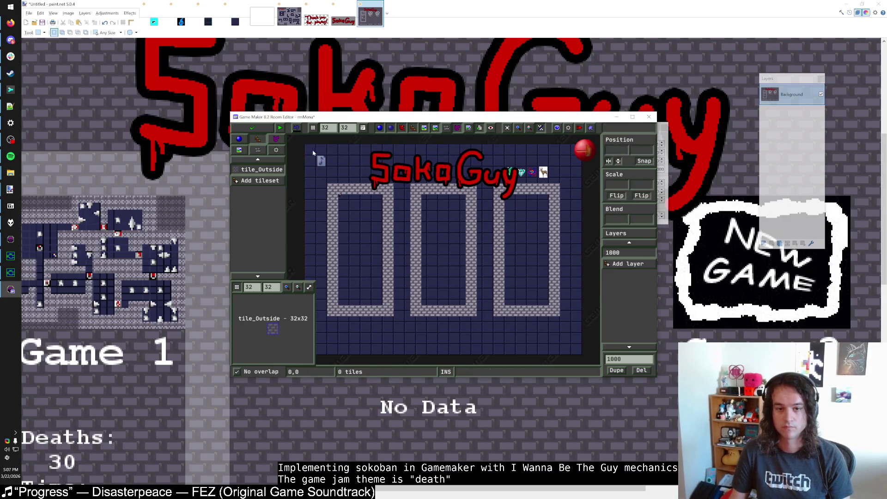
mouse_move(309, 150)
mouse_down()
mouse_move(578, 155)
mouse_move(578, 166)
mouse_move(315, 189)
mouse_up()
Fill tile_Outside tiles between the frames, along the left edge and across the bottom.
mouse_move(399, 191)
mouse_down()
mouse_move(406, 353)
mouse_move(412, 196)
mouse_up()
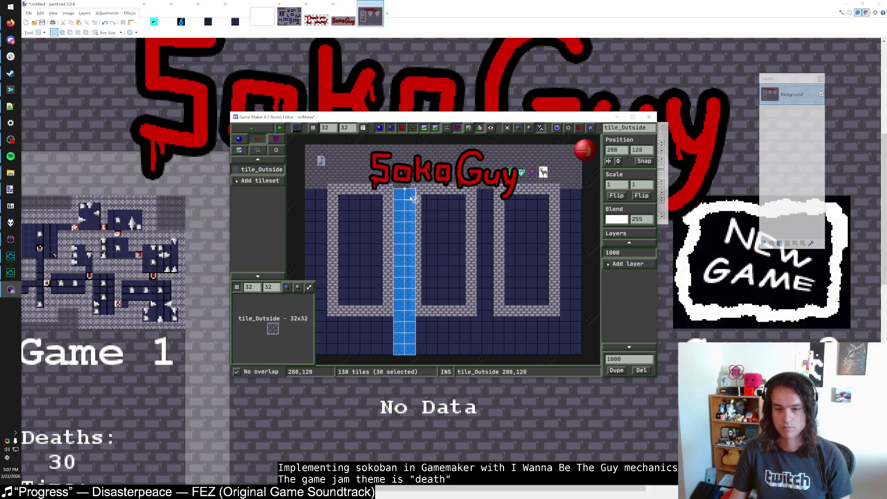
drag(481, 194, 558, 200)
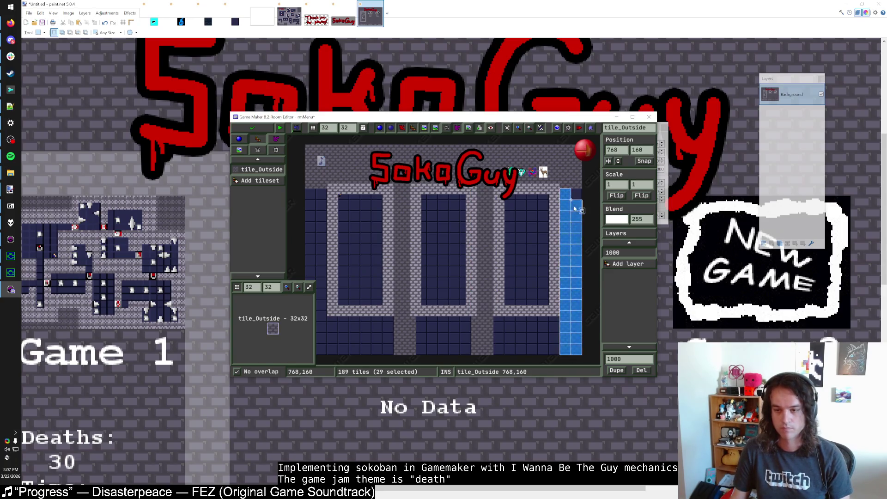
drag(343, 200, 311, 193)
scroll(323, 231, down, 1)
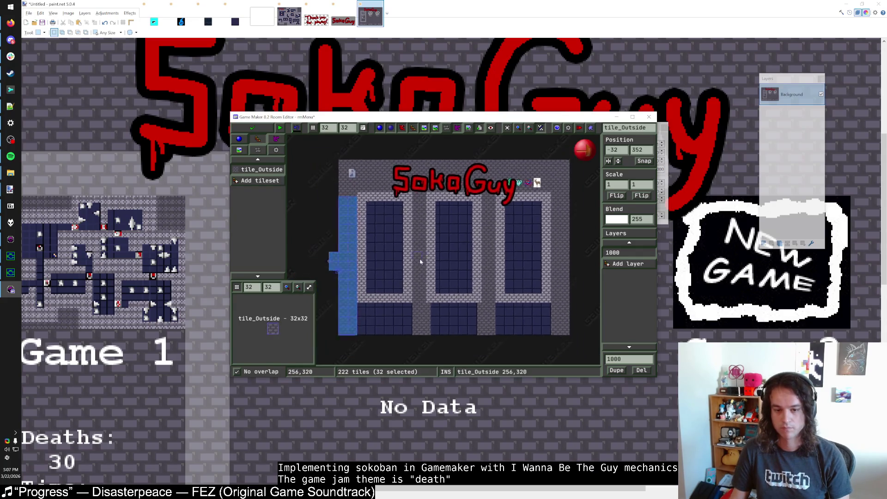
click(364, 245)
mouse_move(390, 298)
mouse_down()
mouse_move(444, 305)
mouse_move(444, 319)
mouse_move(414, 326)
mouse_move(430, 292)
mouse_move(499, 296)
mouse_move(469, 313)
mouse_move(501, 321)
mouse_move(476, 324)
mouse_up()
click(531, 294)
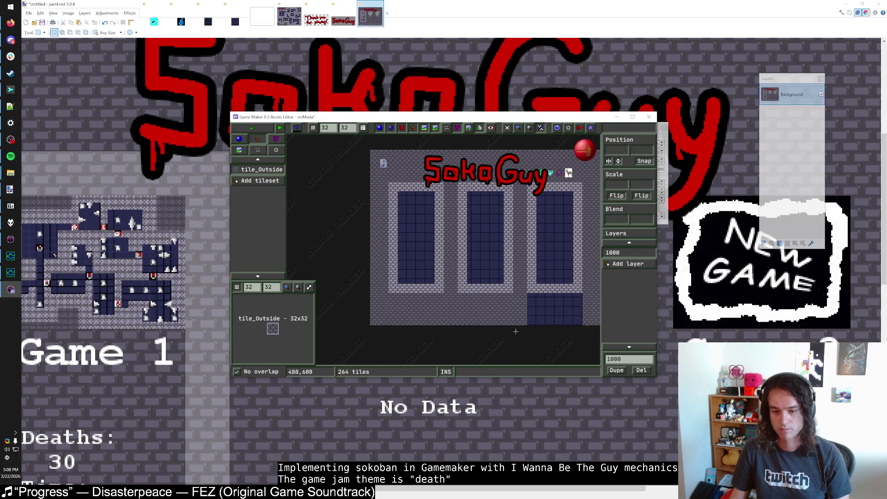
mouse_move(533, 299)
mouse_down()
mouse_move(580, 300)
mouse_move(579, 336)
mouse_up()
click(579, 335)
scroll(487, 296, up, 2)
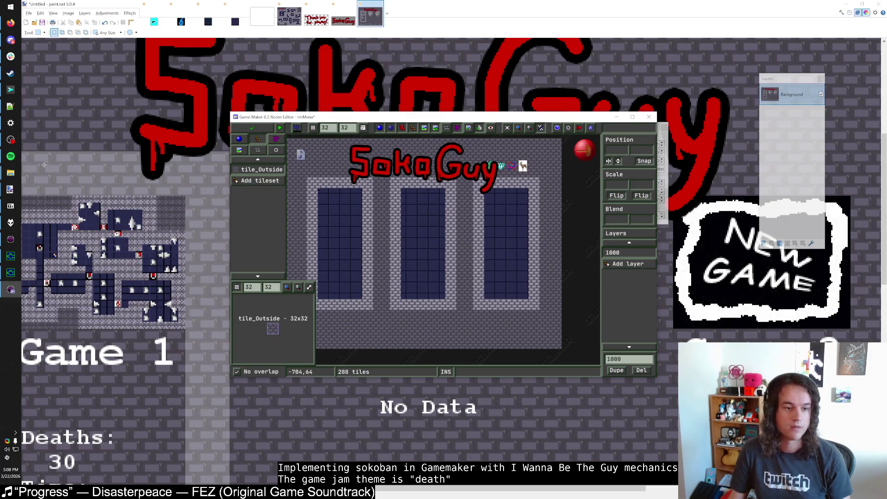
Test-run the file-select menu, browsing to the Game 2 save and the Options menu, then switch to paint.net.
key(F5)
key(Right)
key(Right)
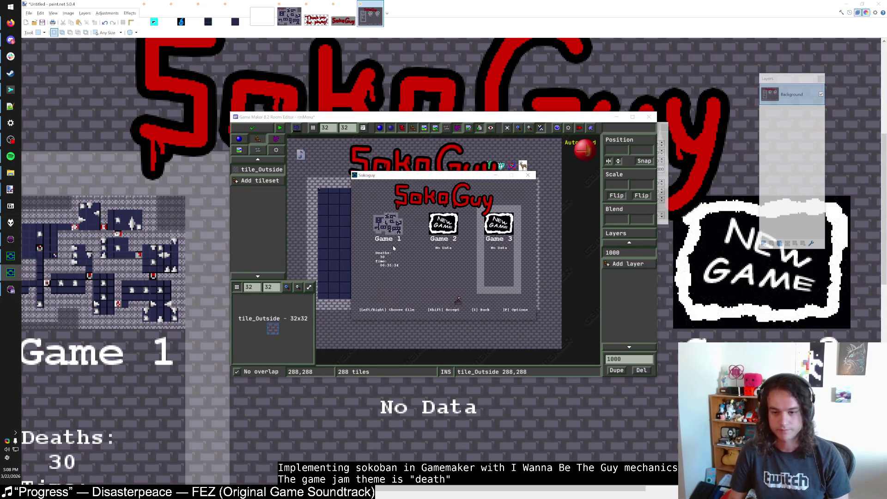
key(Left)
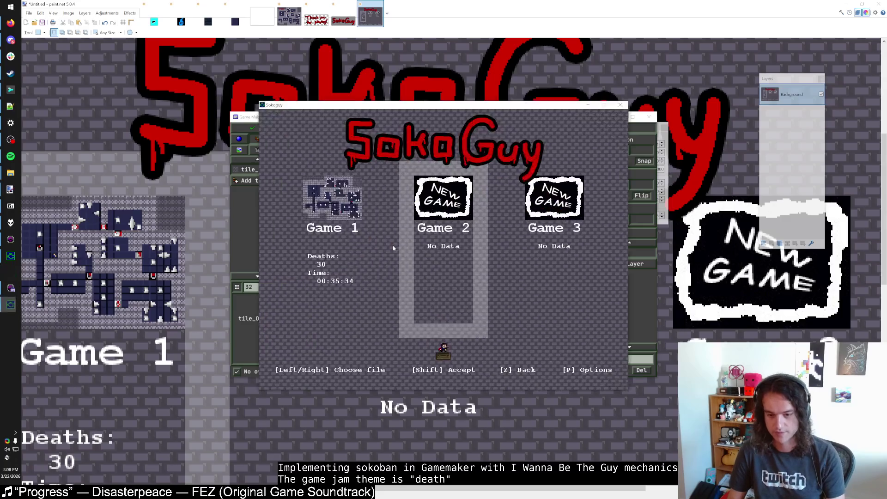
key(p)
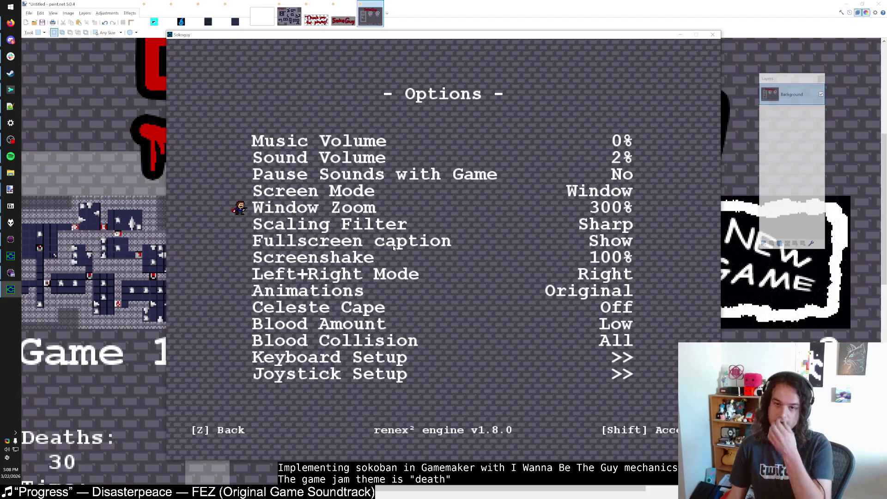
key(z)
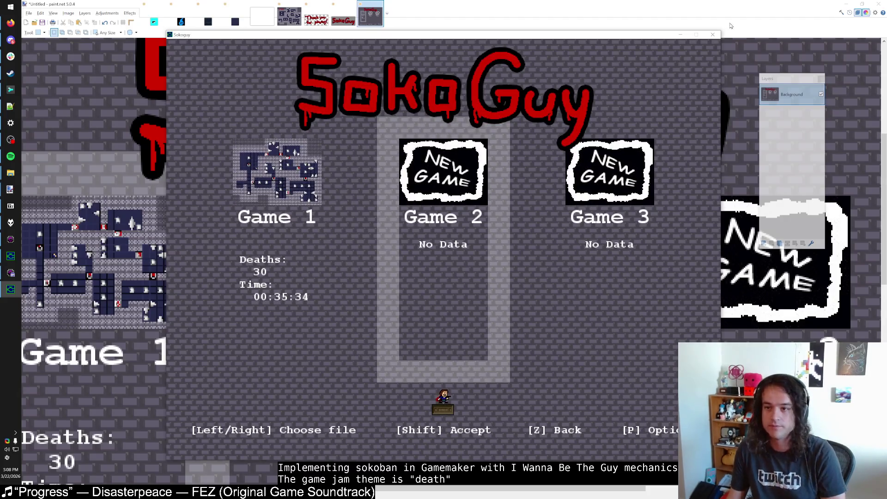
click(713, 34)
click(558, 9)
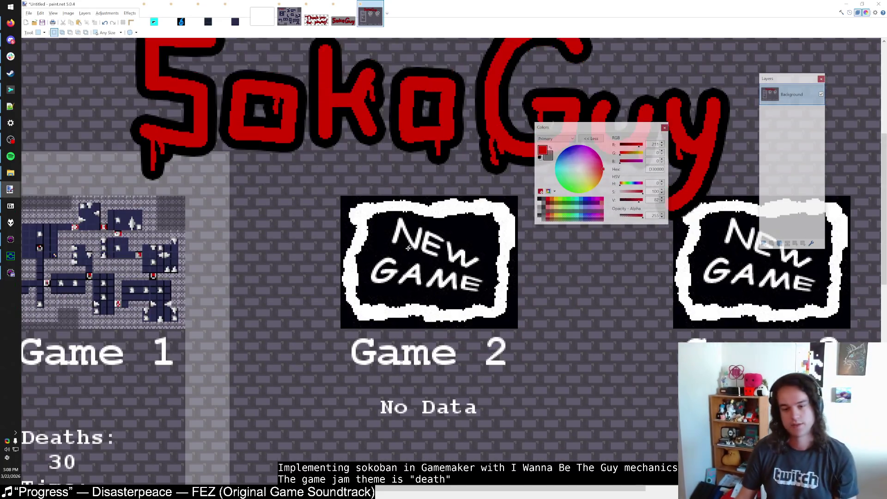
Zoom the mockup canvas and move the Colors window beside the Layers panel.
ctrl+scroll(409, 250, down, 3)
ctrl+scroll(371, 279, up, 3)
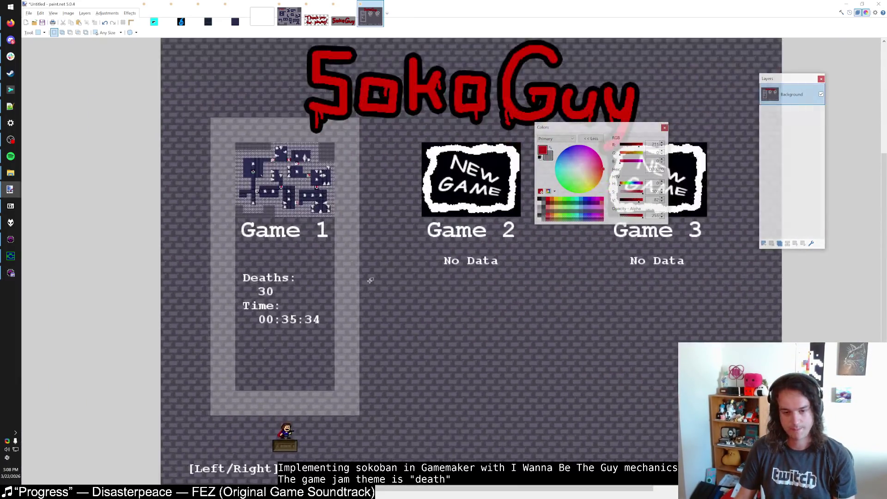
ctrl+scroll(370, 280, down, 1)
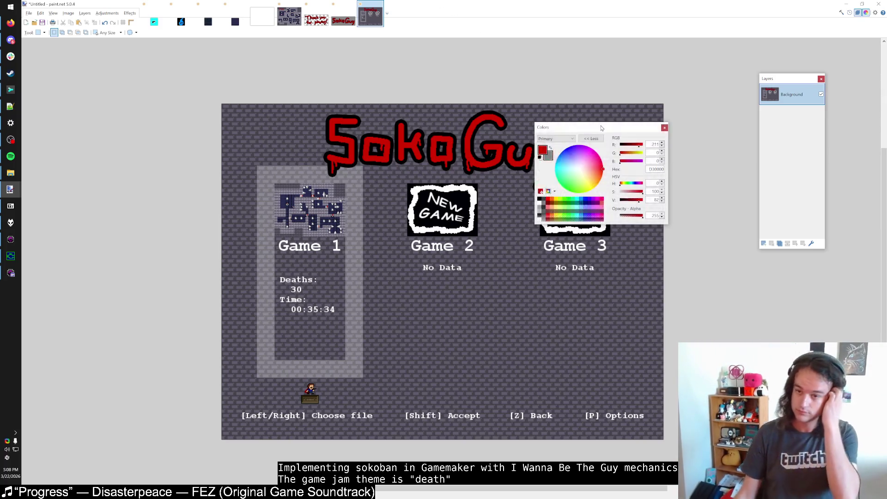
mouse_move(602, 130)
mouse_down()
mouse_move(741, 189)
mouse_move(750, 124)
mouse_move(735, 121)
mouse_up()
Bring the running Sokoguy game forward and close its window.
key(alt+Tab)
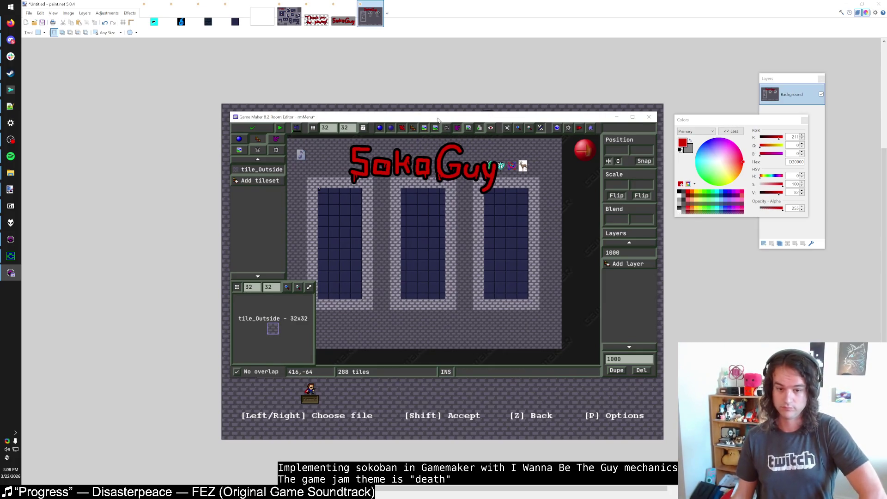
click(10, 256)
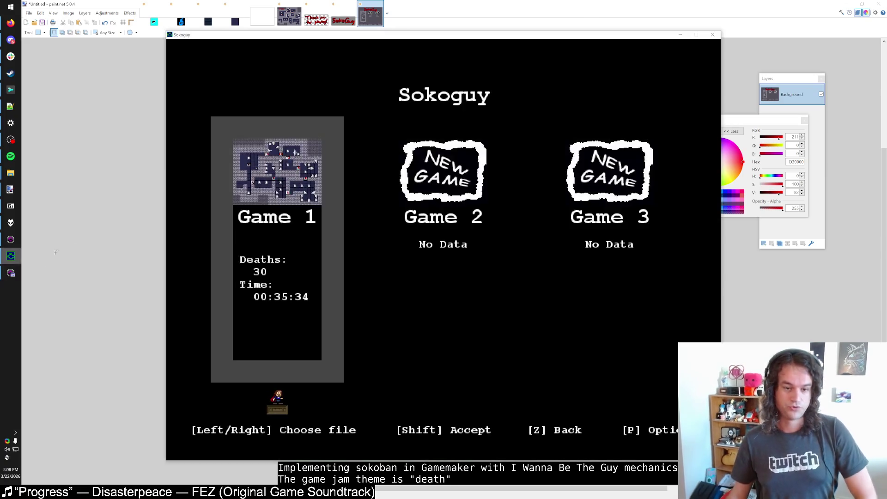
click(712, 37)
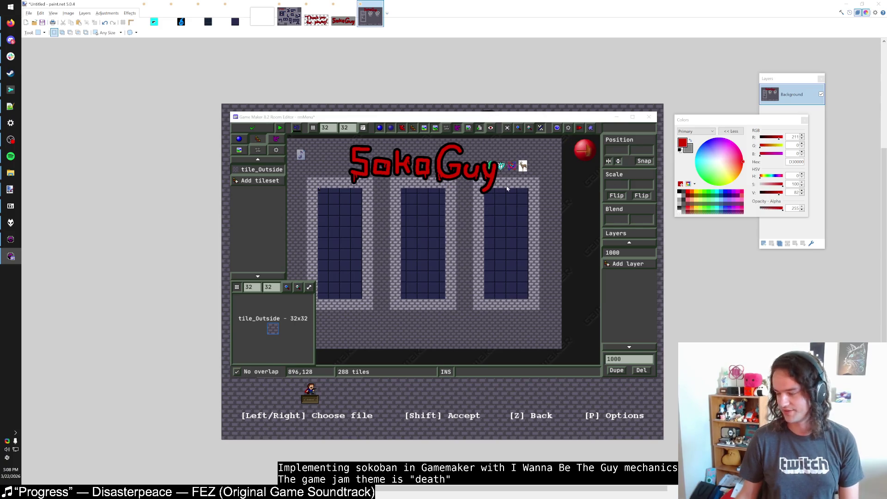
Close the rmMenu room editor and the script search results, tidying the Objects and Rooms folders.
click(259, 128)
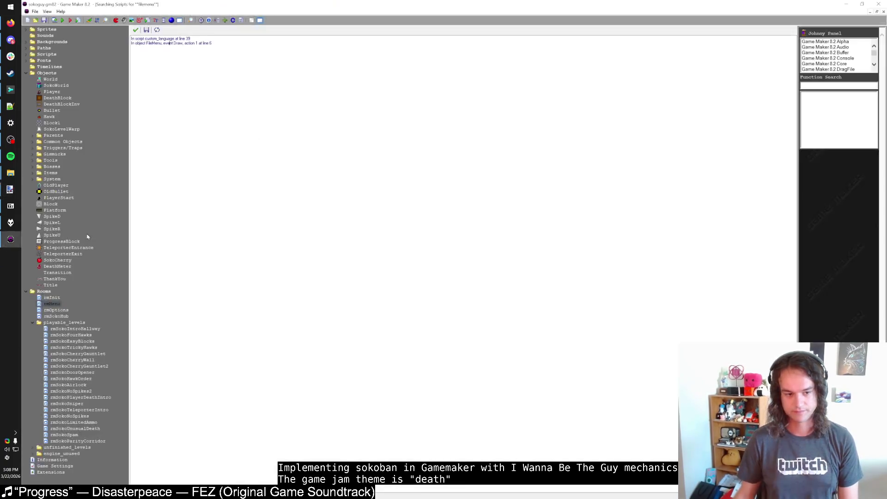
key(XF86AudioLowerVolume)
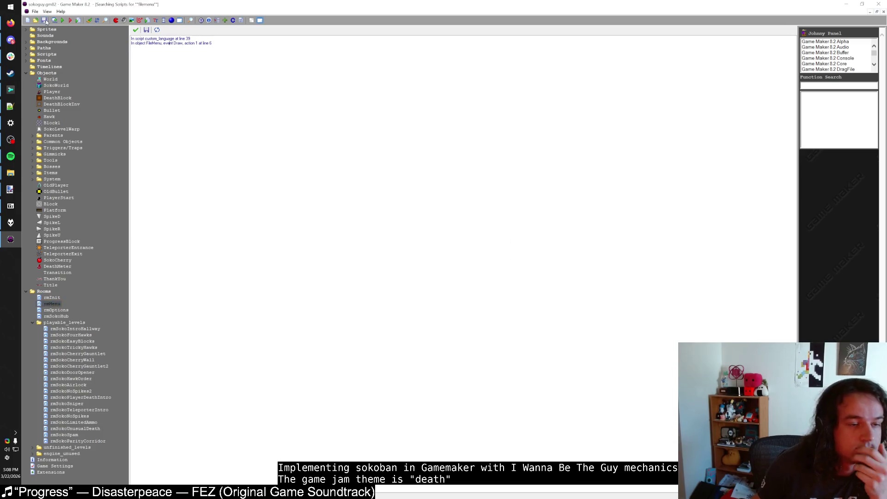
click(27, 73)
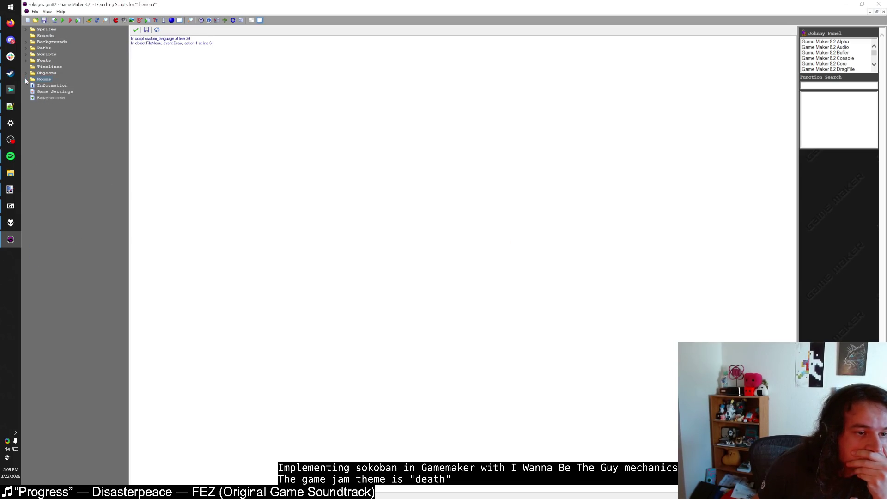
click(27, 80)
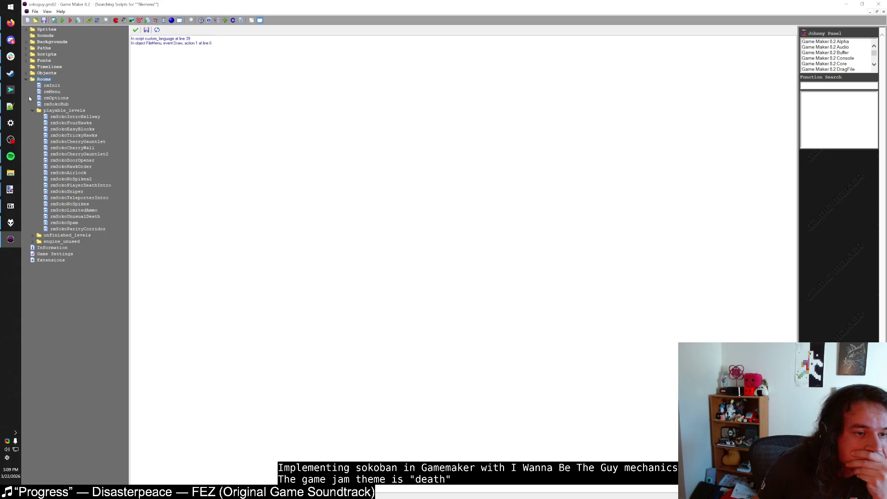
click(32, 111)
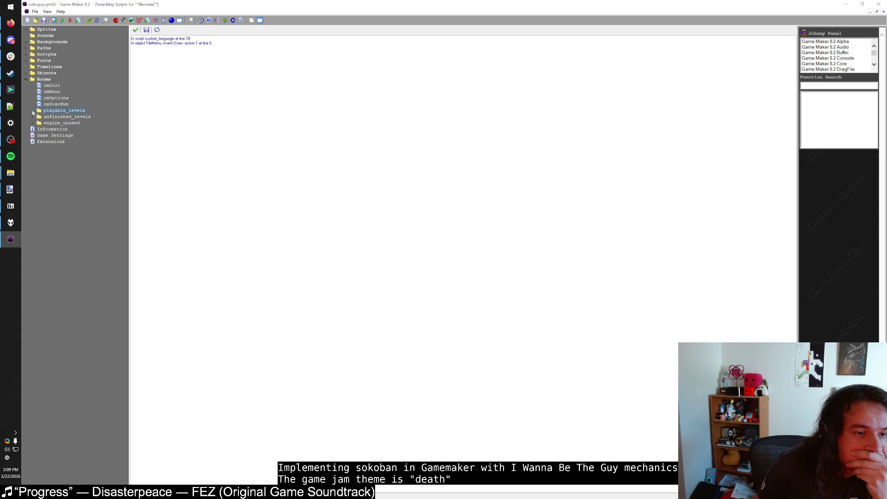
click(27, 56)
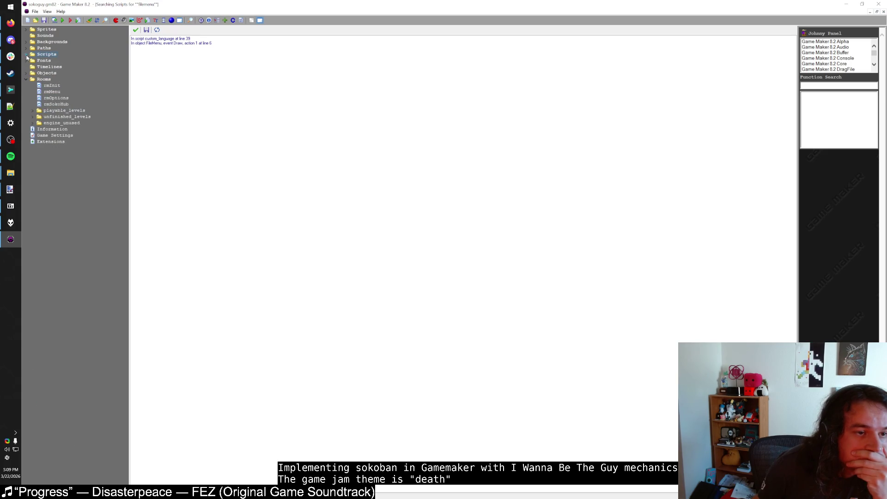
click(32, 111)
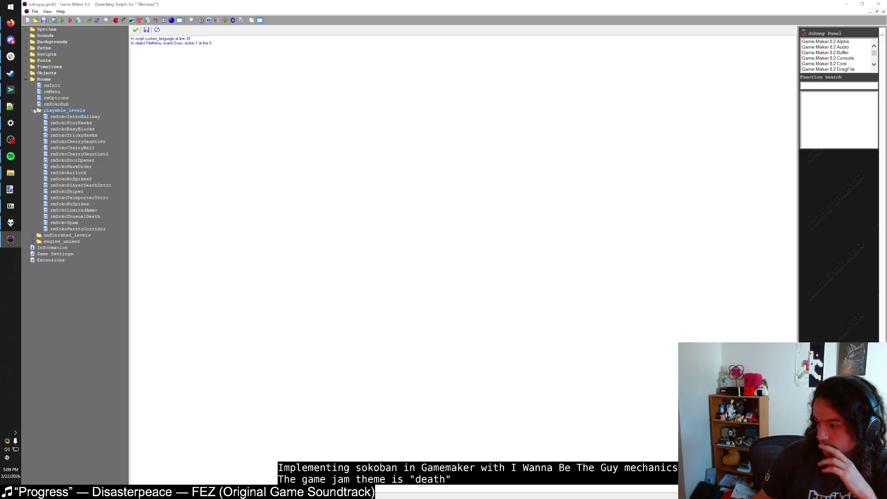
click(11, 156)
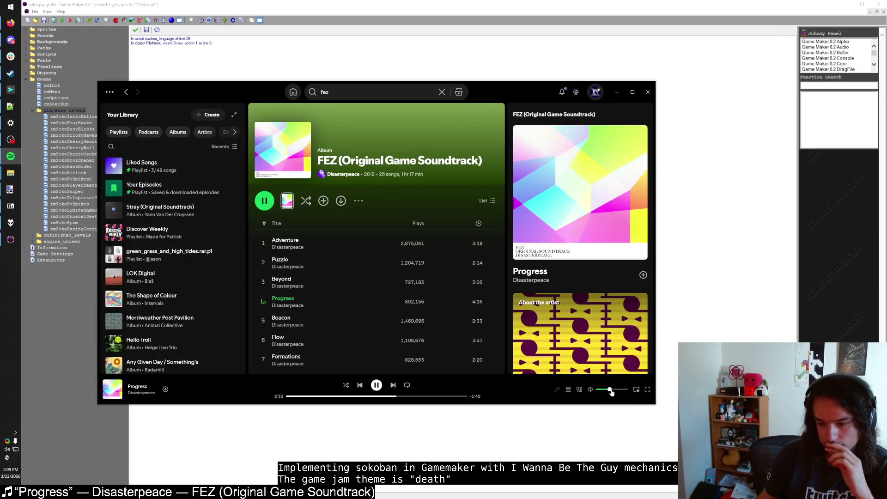
click(175, 50)
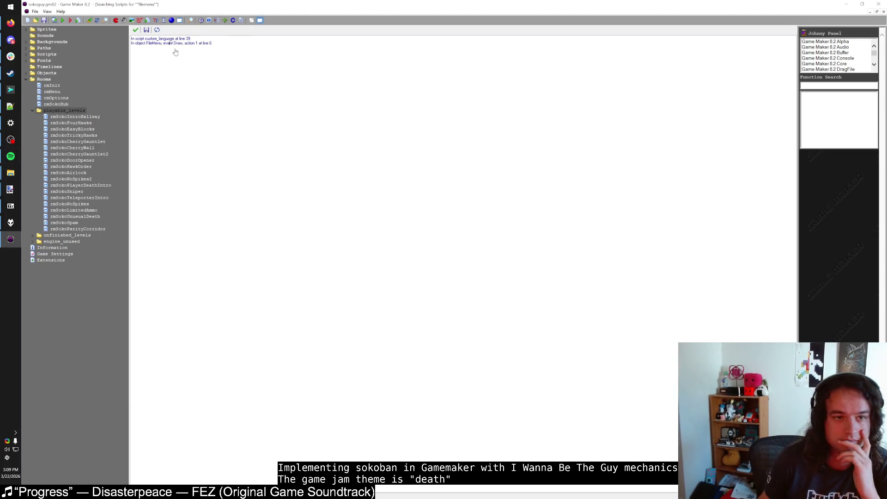
click(136, 30)
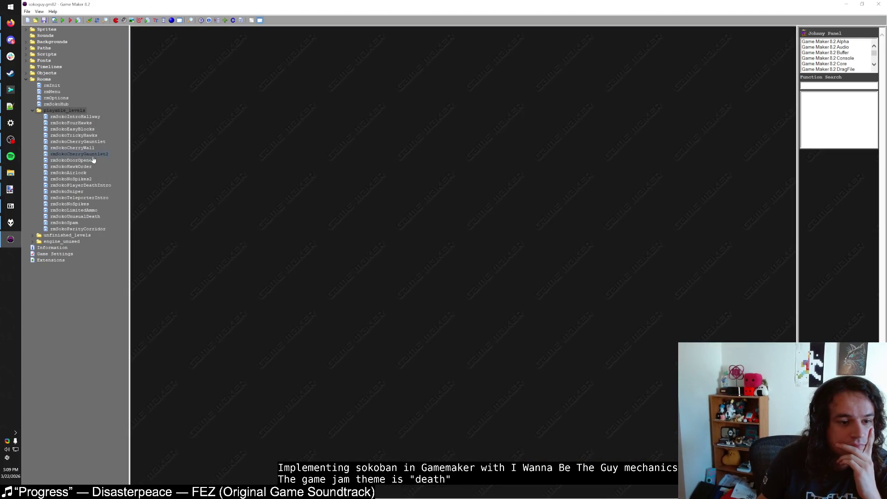
Expand Objects, then the System folder and its User Interface subfolder to reveal FileMenu.
click(26, 73)
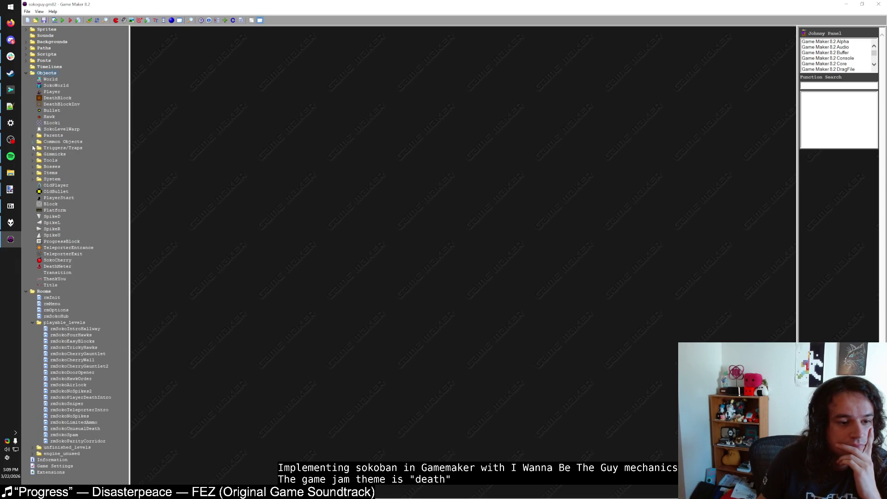
click(35, 137)
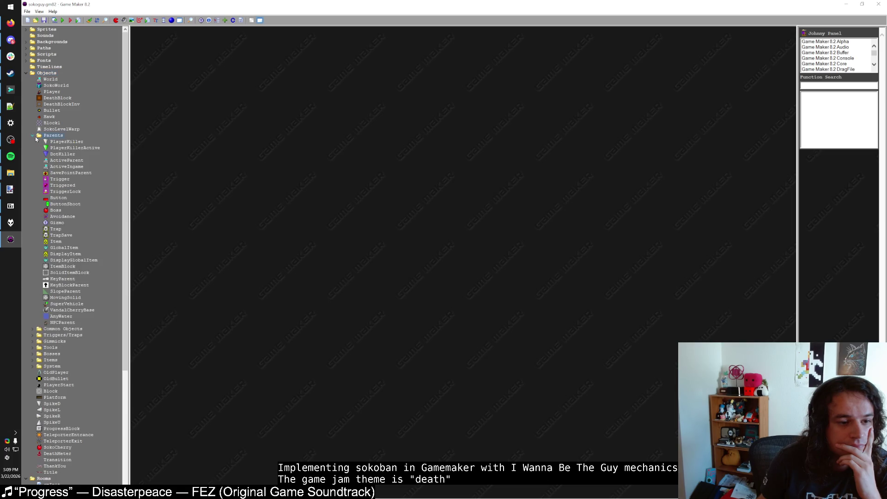
click(33, 135)
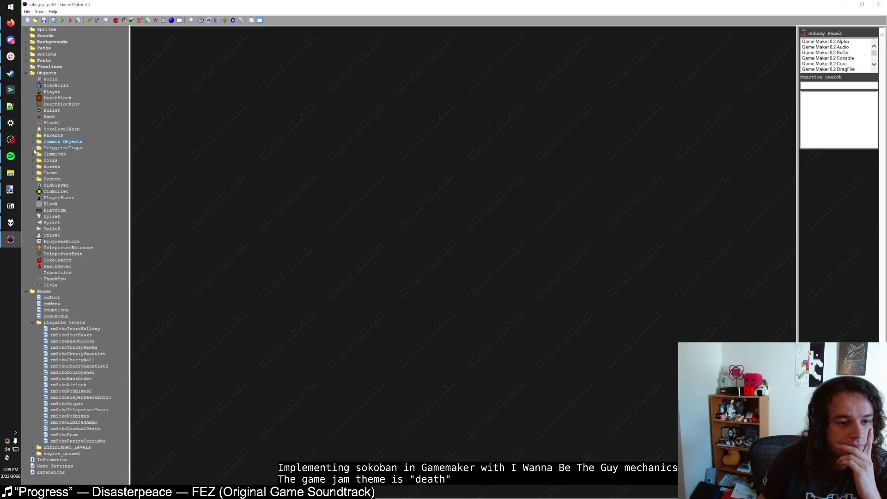
click(33, 148)
click(34, 148)
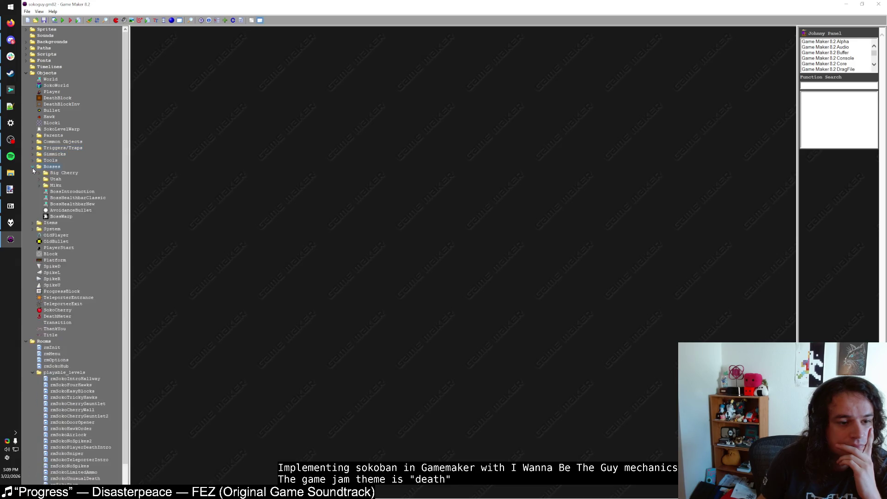
click(32, 172)
click(32, 174)
click(31, 179)
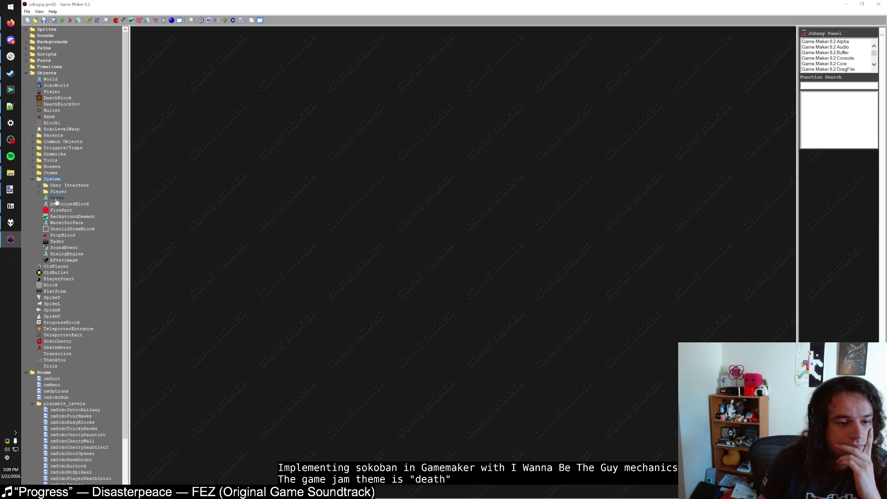
click(39, 185)
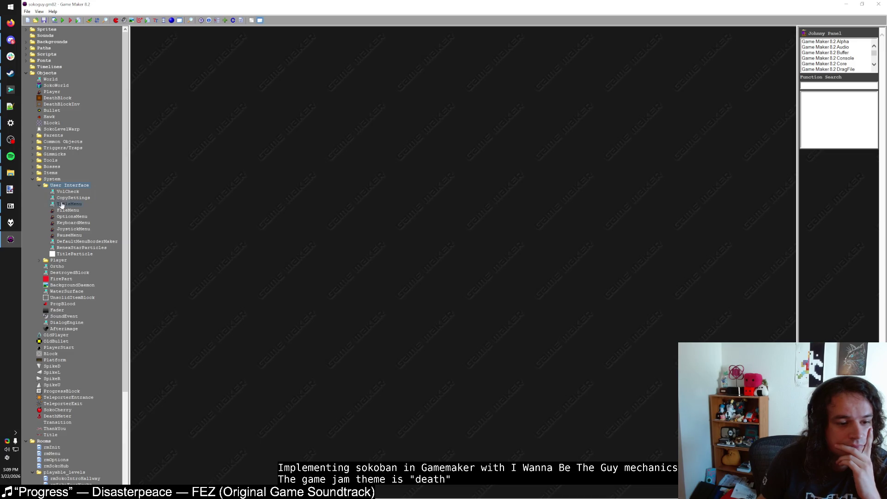
Open FileMenu's Draw event code and add blank lines after draw_set_halign(0) on line 43.
double_click(69, 210)
click(294, 159)
click(371, 135)
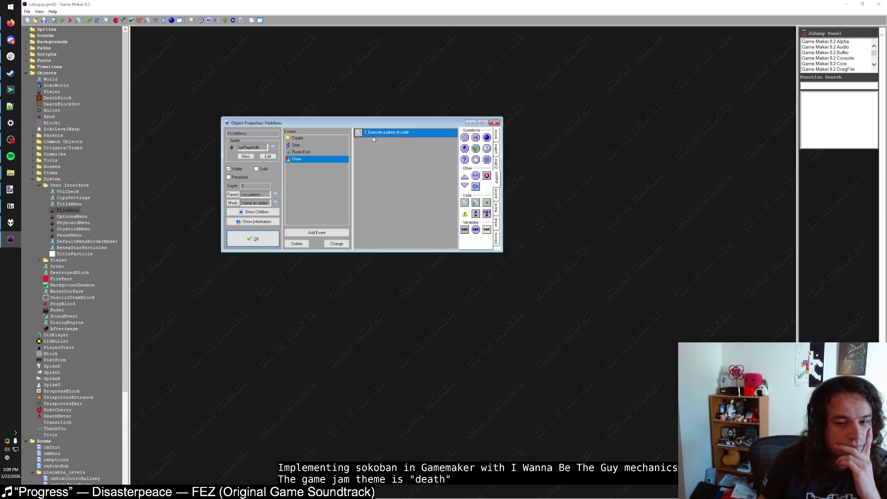
double_click(365, 133)
double_click(359, 129)
scroll(293, 208, down, 9)
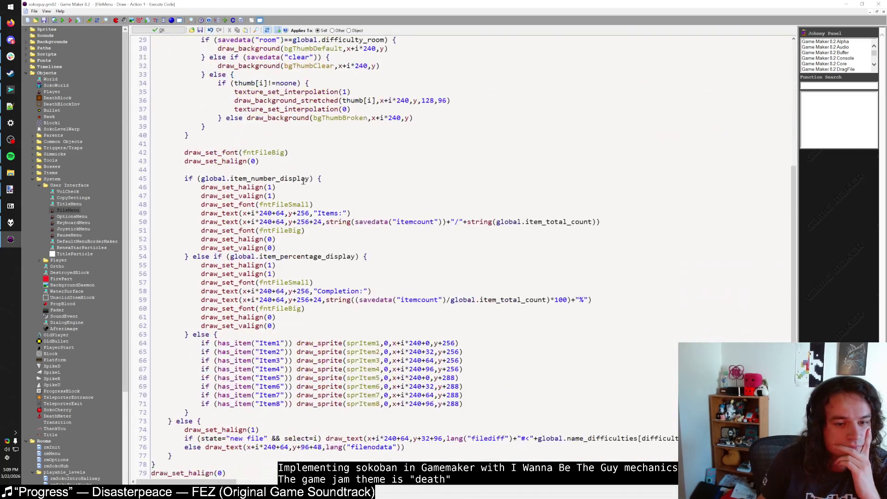
click(303, 248)
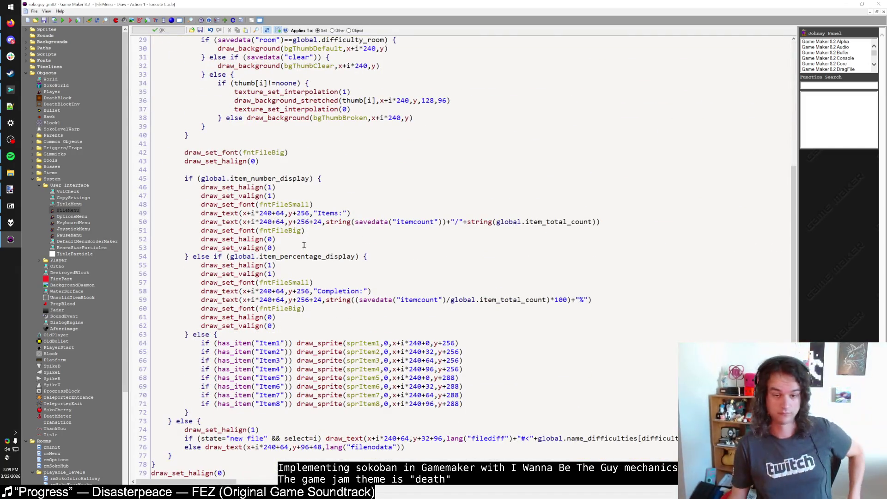
scroll(306, 245, up, 4)
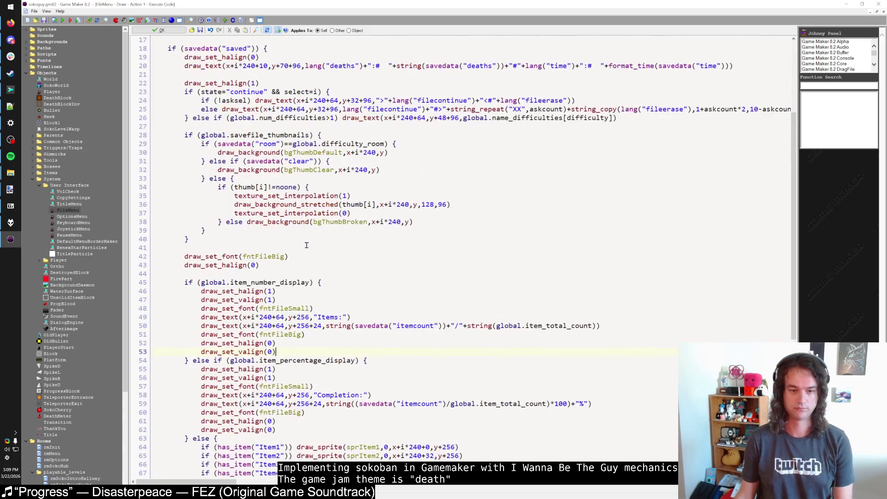
click(291, 268)
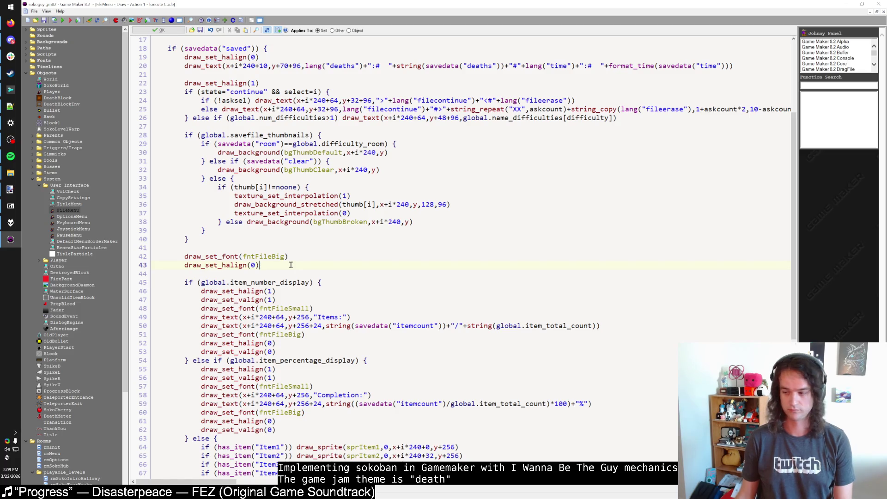
key(Return)
key(Return)
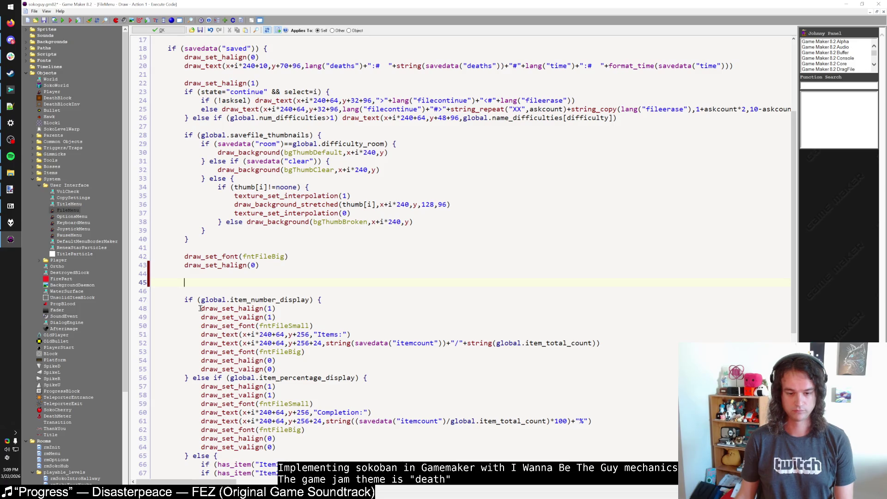
Copy the Items draw_text statement onto the empty line 45.
mouse_move(199, 308)
mouse_down()
mouse_move(199, 317)
mouse_move(286, 319)
mouse_up()
click(239, 279)
text(draw_text()
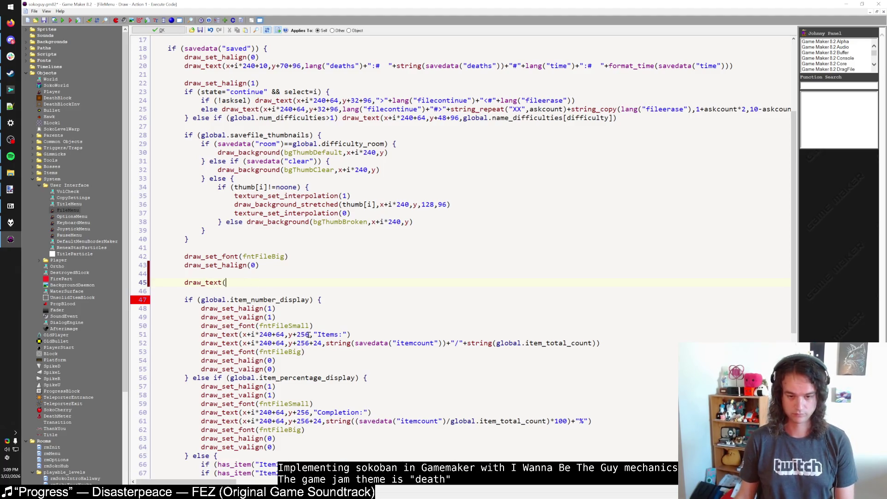
drag(243, 336, 308, 334)
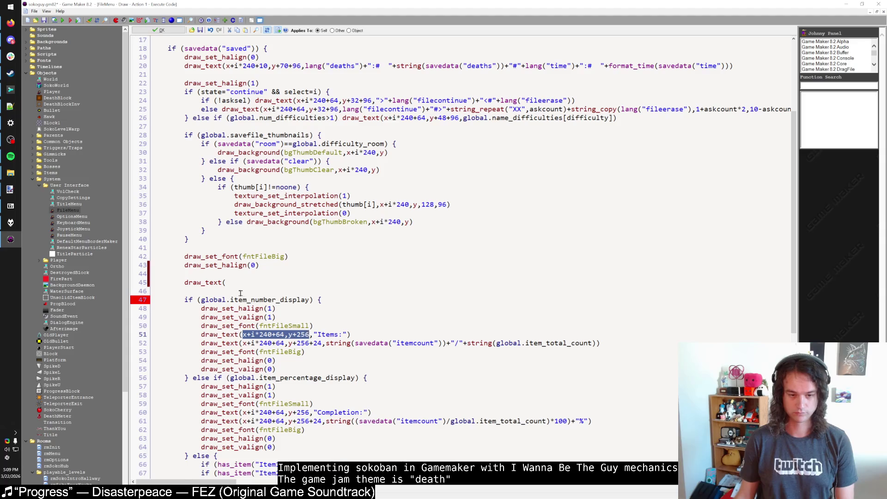
drag(203, 335, 357, 330)
key(ctrl+c)
drag(226, 282, 184, 282)
key(ctrl+v)
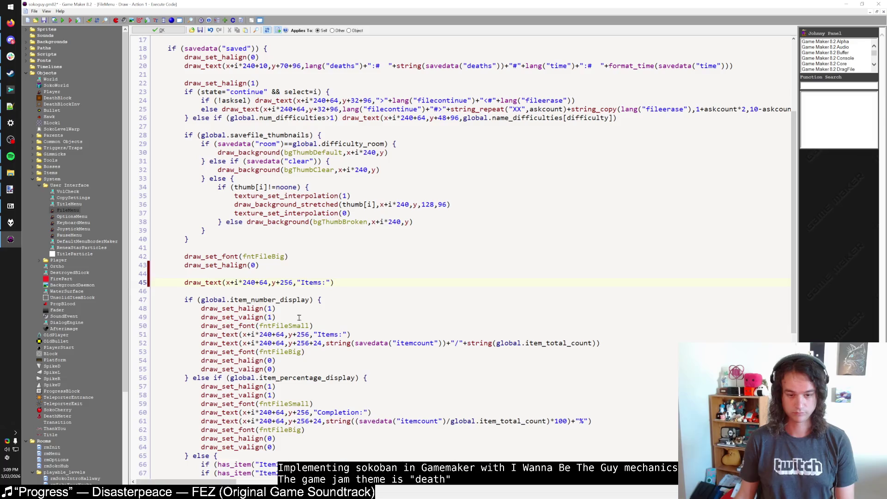
Wrap the new draw_text with draw_set_halign/valign(1) before it and (0) after it.
drag(276, 317, 202, 308)
key(ctrl+c)
click(233, 274)
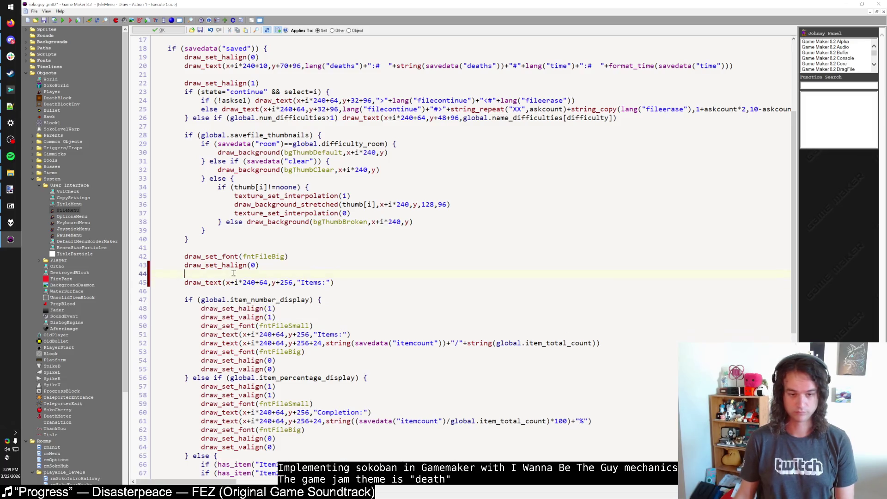
key(Return)
key(ctrl+v)
key(shift+Tab)
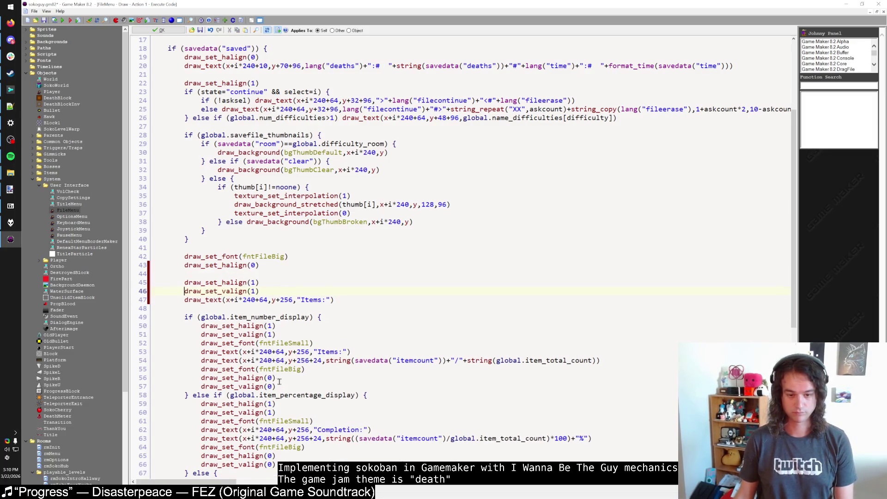
drag(277, 386, 203, 378)
key(ctrl+c)
click(349, 299)
key(Return)
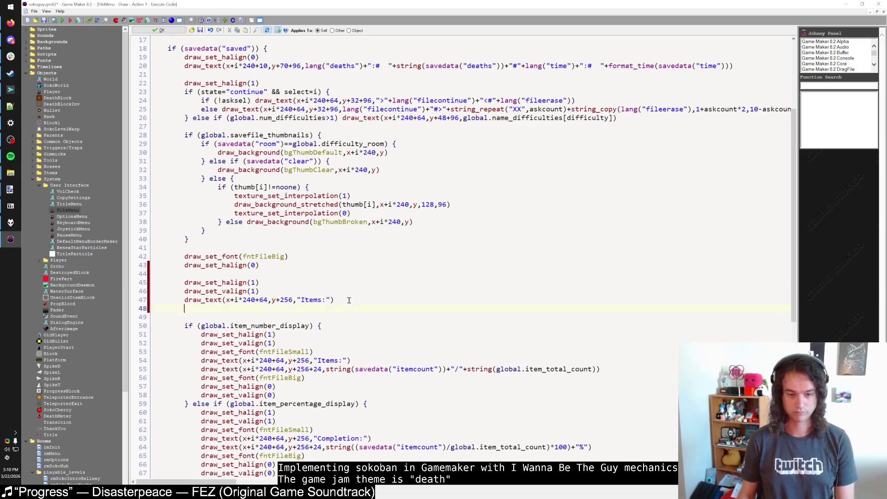
key(ctrl+v)
click(201, 317)
key(shift+Tab)
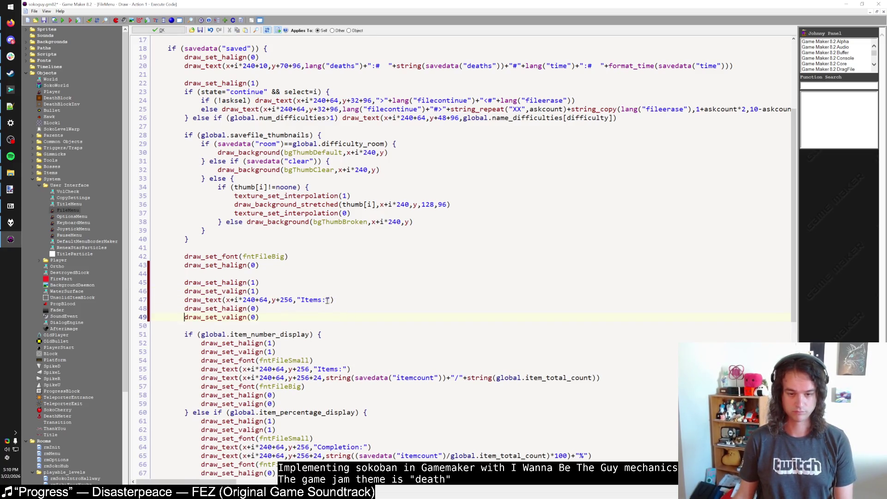
Replace the Items: label with string(ds_map_size(savedata("solved")))+" solved".
drag(328, 300, 304, 304)
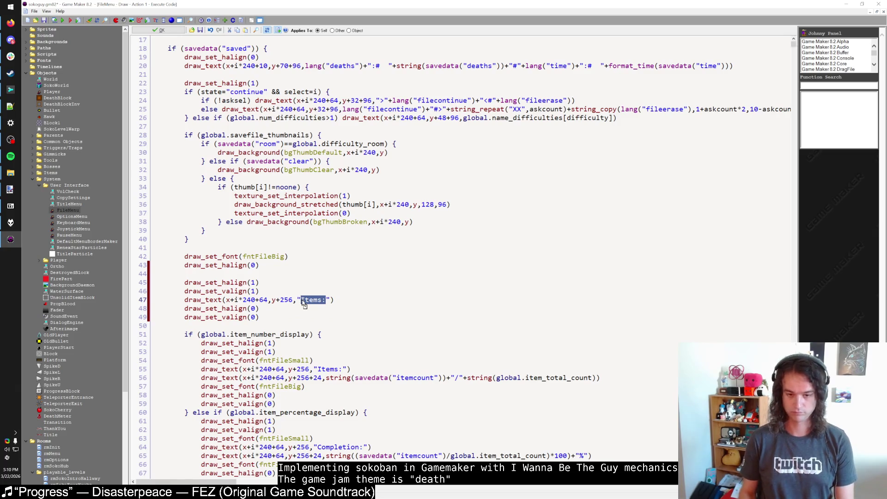
text(solved)
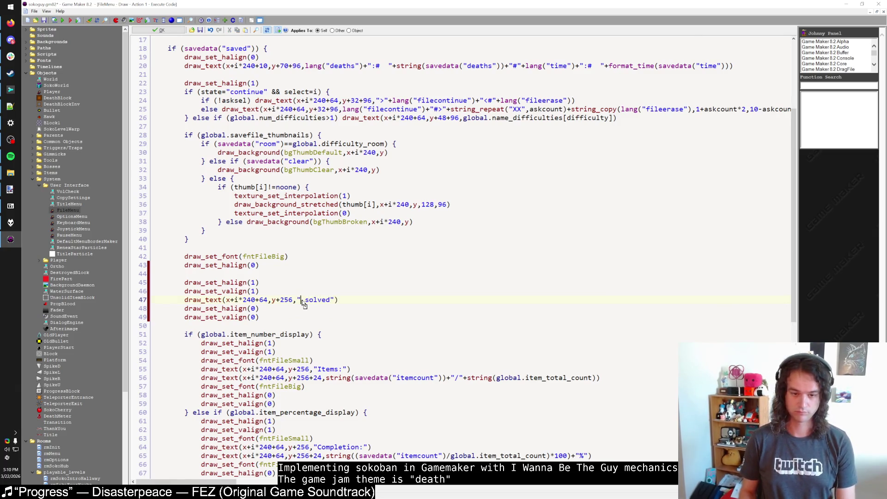
text(string(ds_m)
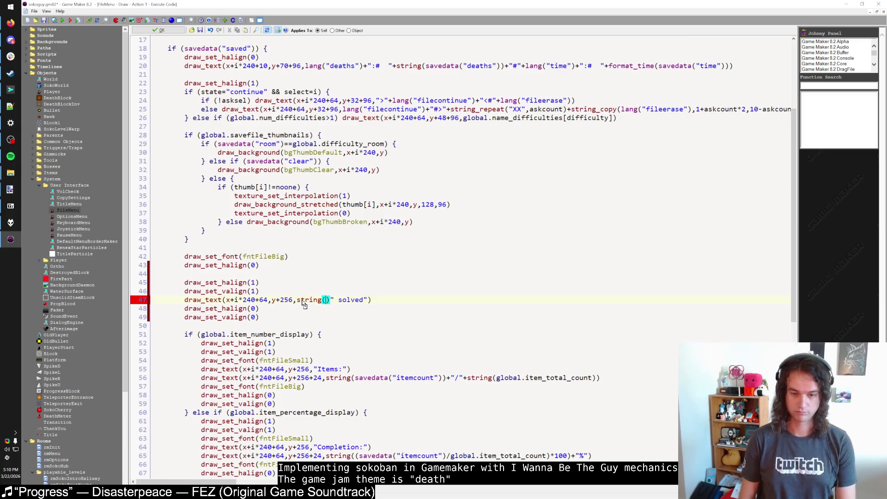
text(ap_size(s)
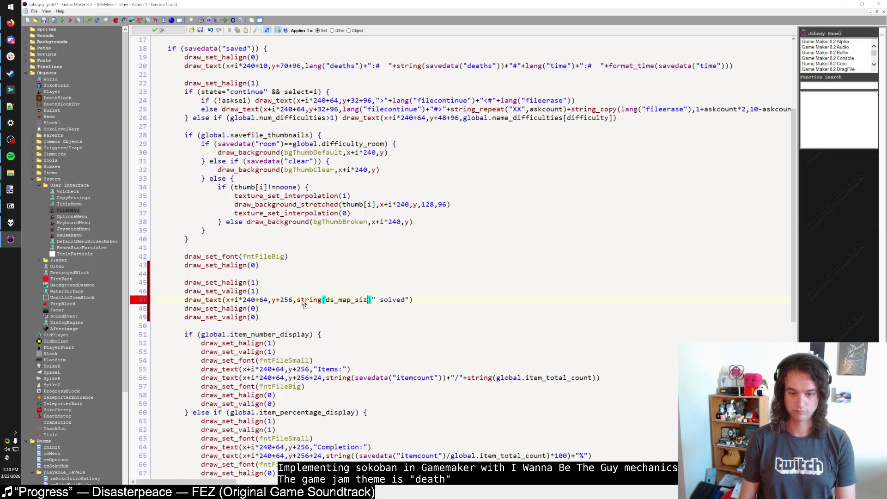
text(avedata(")
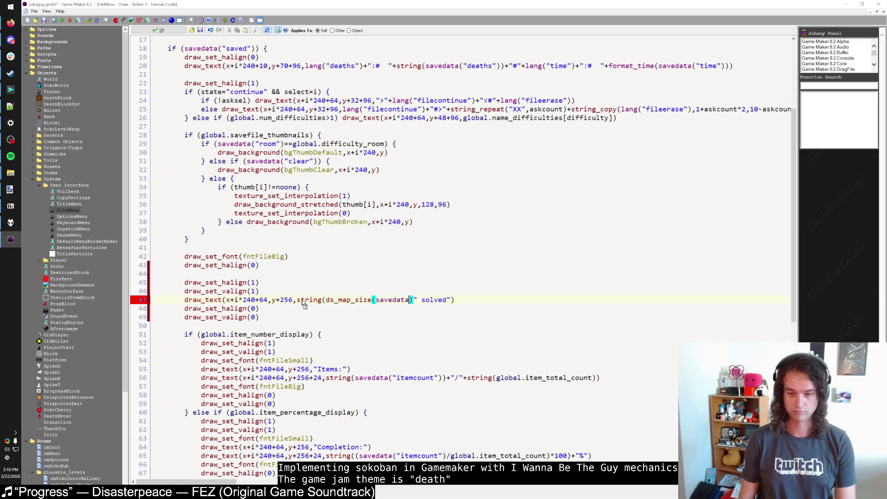
text(solved"))
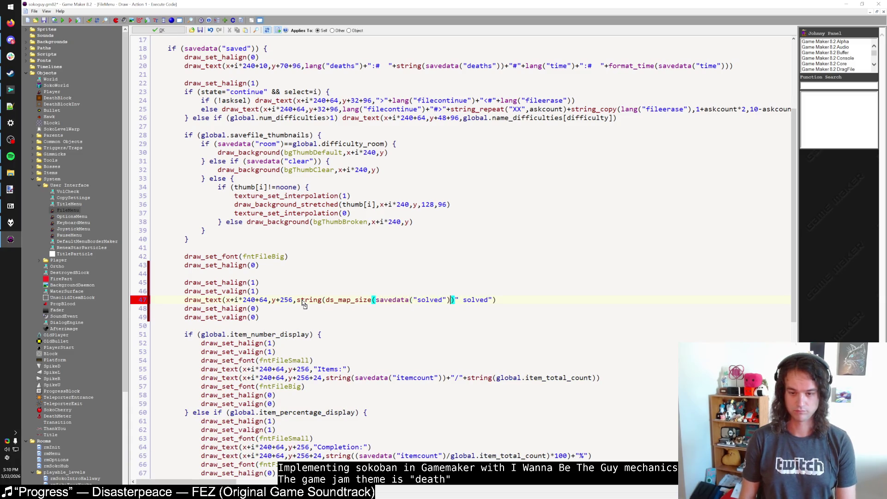
click(392, 301)
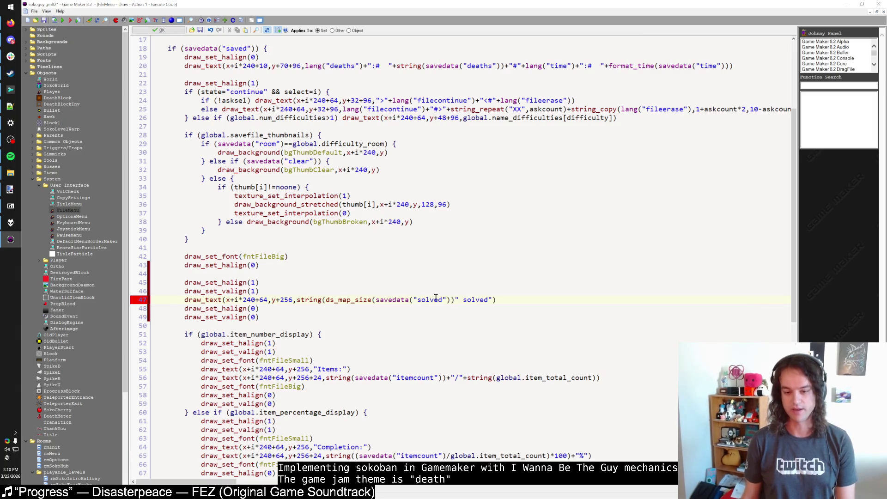
Select 'solved' on line 47, cancel the all-scripts search, and scroll back up the code.
double_click(433, 300)
key(ctrl+shift+f)
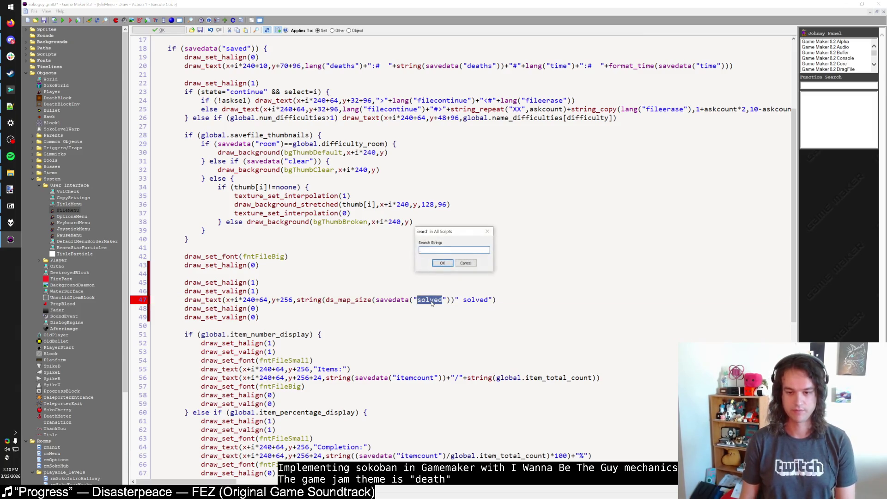
key(Escape)
click(443, 308)
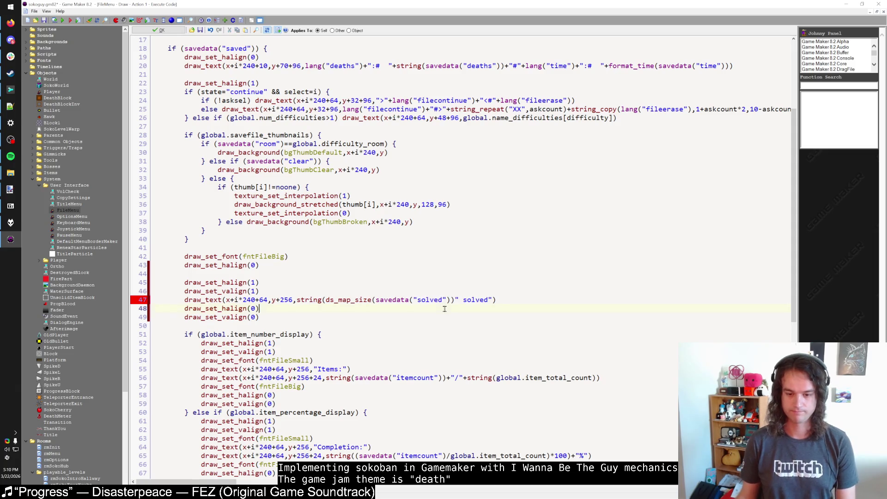
scroll(441, 318, down, 4)
scroll(439, 333, up, 3)
scroll(439, 335, up, 7)
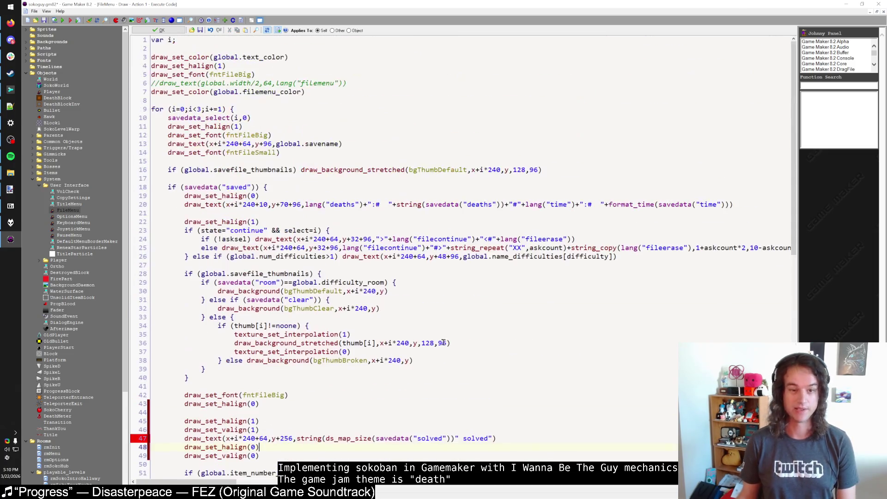
Expand Scripts, collapse the system folder and expand the saving folder.
click(26, 55)
click(32, 79)
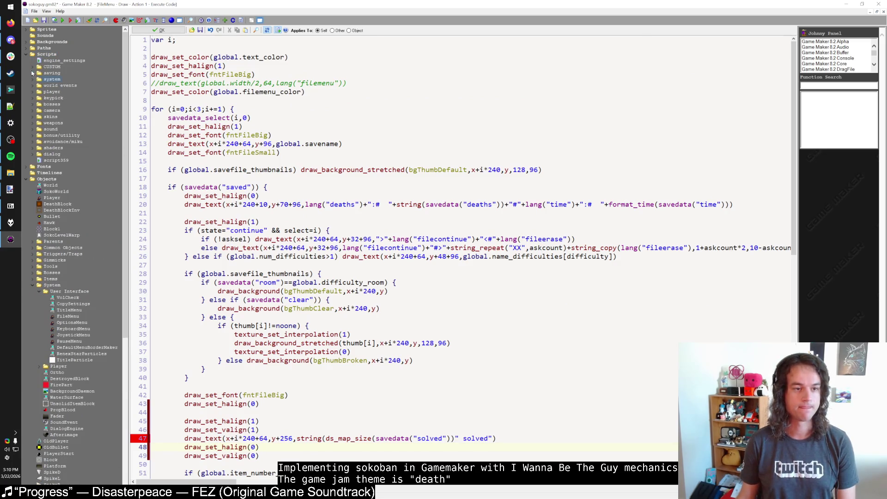
click(32, 73)
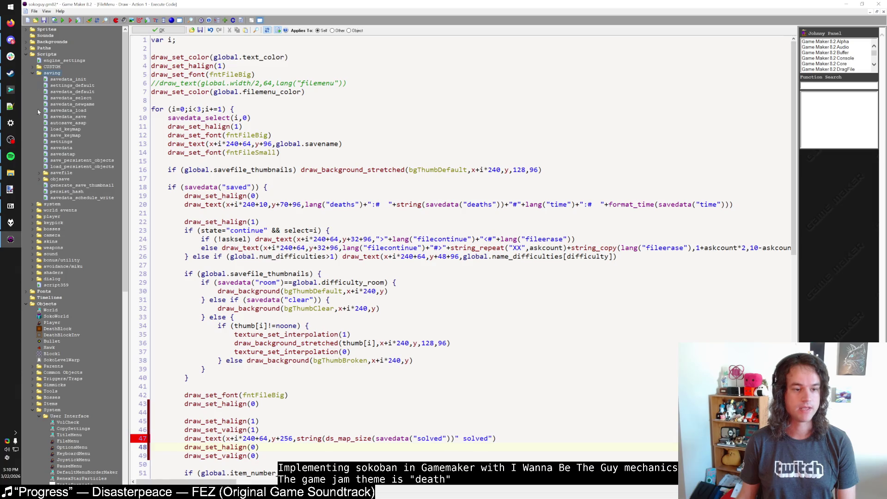
Open savedata_load and search all scripts for the persistent hashmap ('persap').
double_click(77, 111)
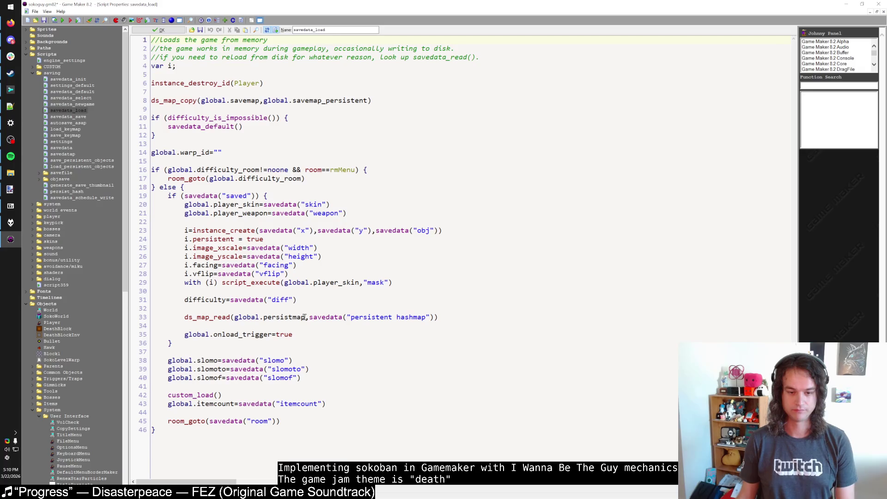
drag(306, 317, 234, 319)
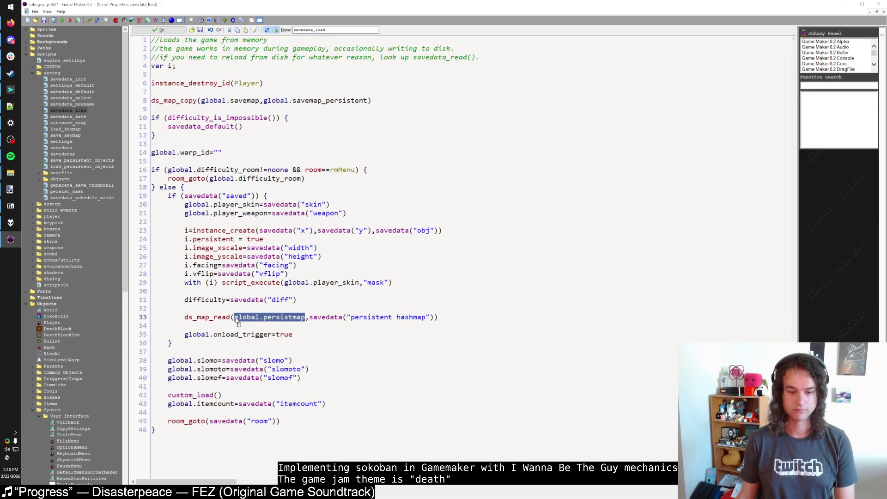
key(ctrl+shift+f)
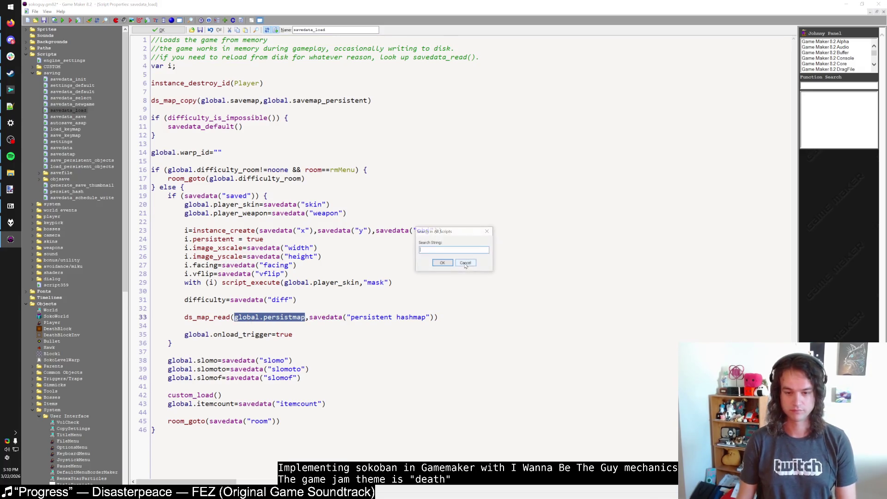
text(pers)
text(ap)
key(Return)
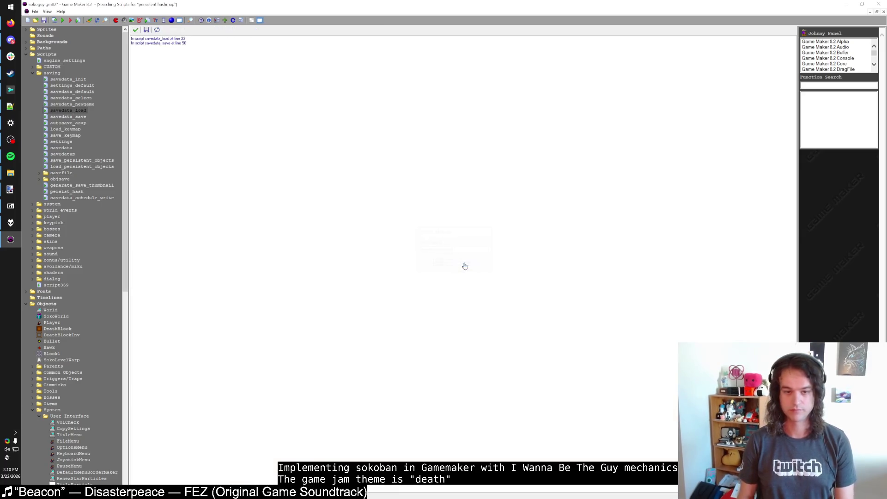
click(136, 31)
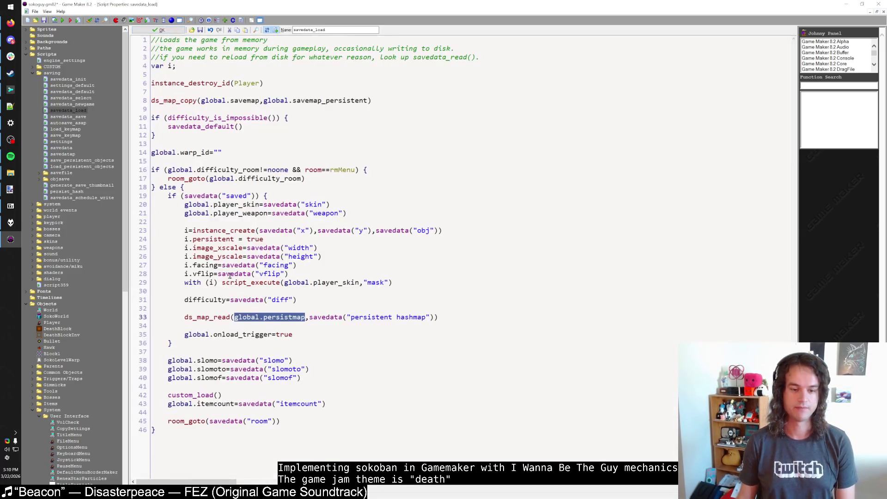
Expand the CUSTOM scripts folder to list custom_save and custom_load.
click(200, 345)
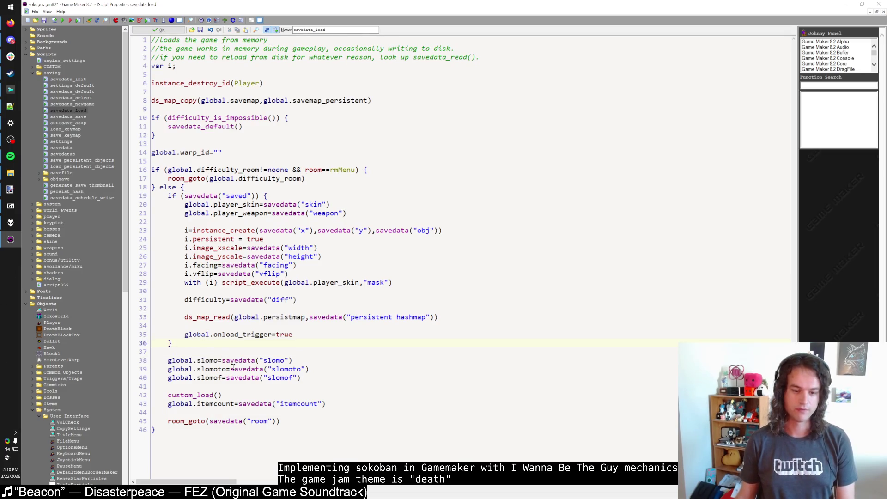
click(48, 111)
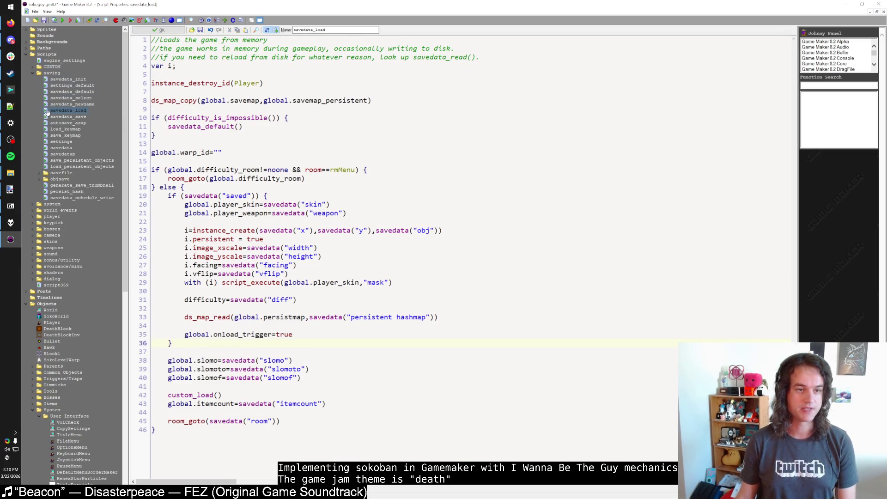
click(52, 67)
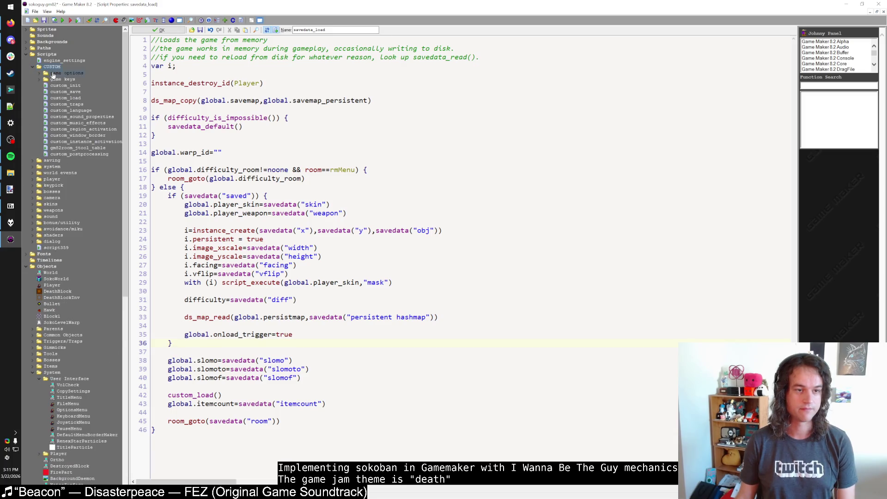
In custom_save, move the savedata "solved" line out of the Player block.
double_click(73, 95)
click(291, 143)
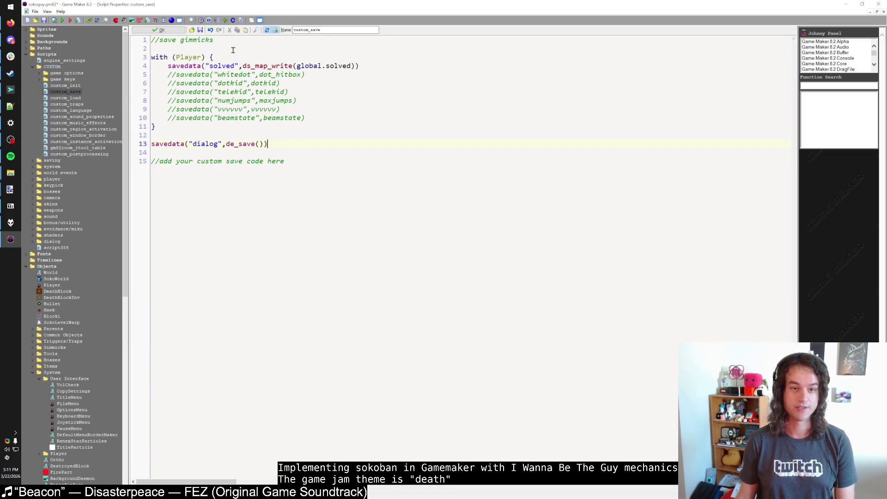
click(251, 41)
drag(170, 66, 389, 67)
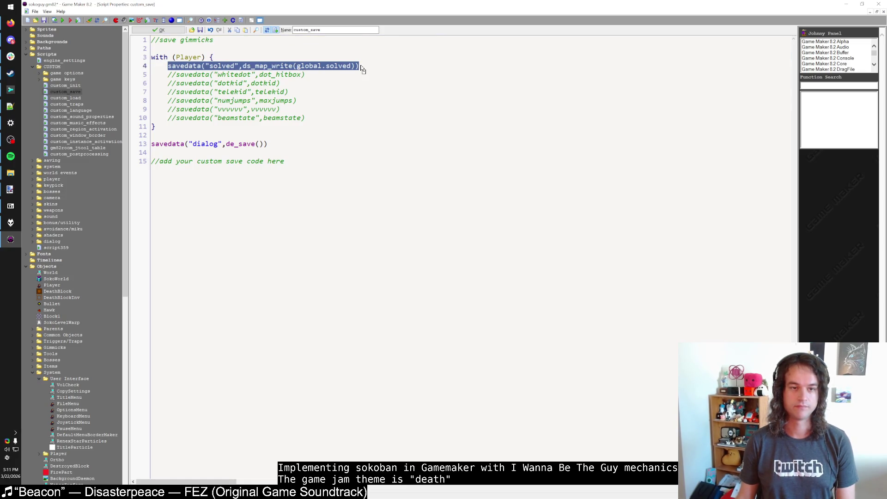
key(BackSpace)
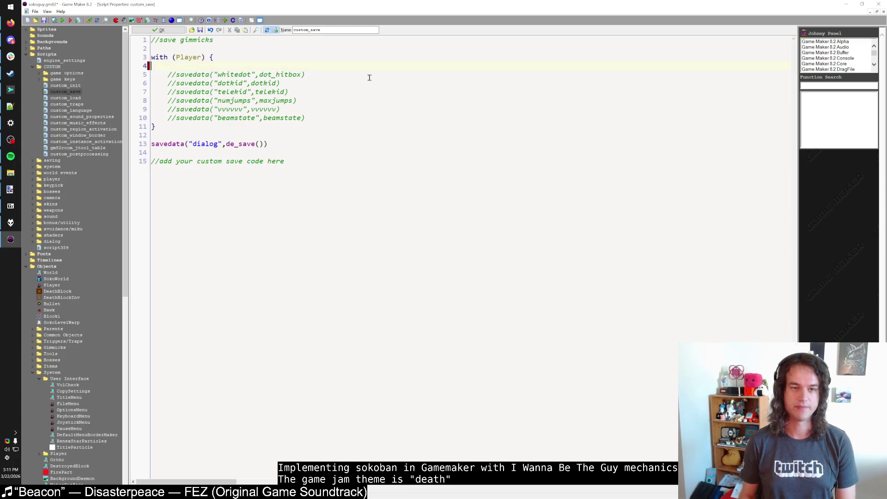
key(BackSpace)
key(BackSpace)
key(Return)
key(Return)
key(Up)
key(ctrl+v)
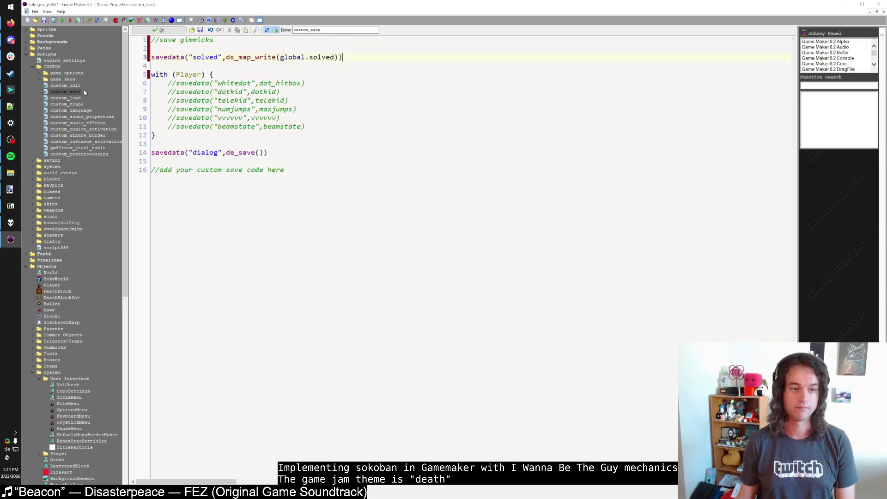
In custom_load, move the solved-map ds_map_read above the with(Player) block.
double_click(74, 100)
click(372, 66)
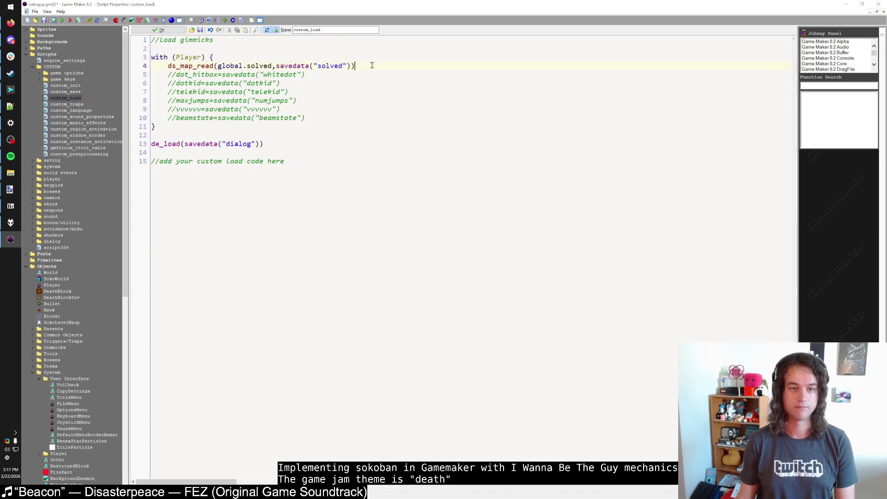
key(Home)
key(shift+End)
key(ctrl+c)
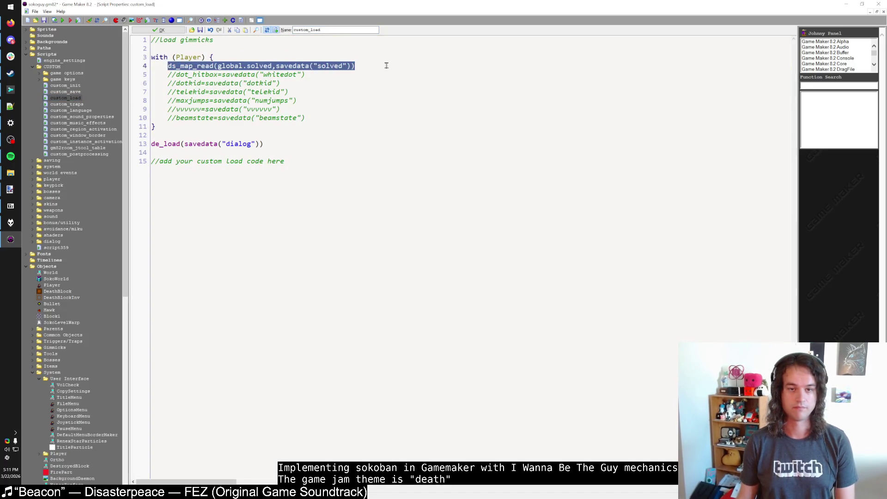
key(BackSpace)
key(BackSpace)
key(BackSpace)
key(Up)
key(Up)
key(Return)
key(Return)
key(ctrl+v)
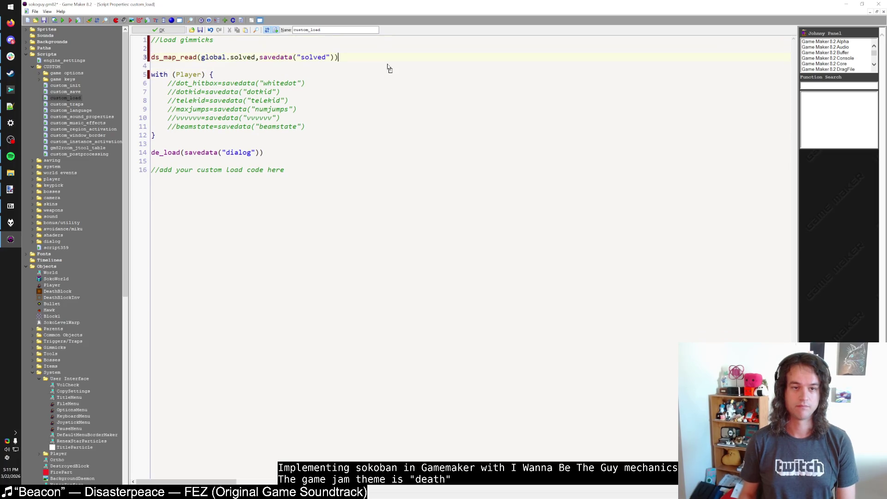
Add savedata("num_solved", ds_map_size(global.solved)) to custom_save and close the scripts keeping changes.
double_click(65, 92)
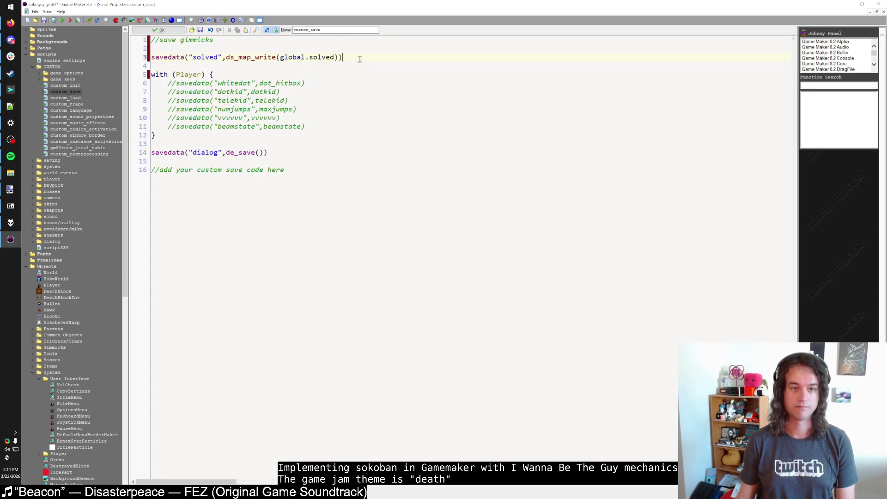
key(Return)
text(savedata"n)
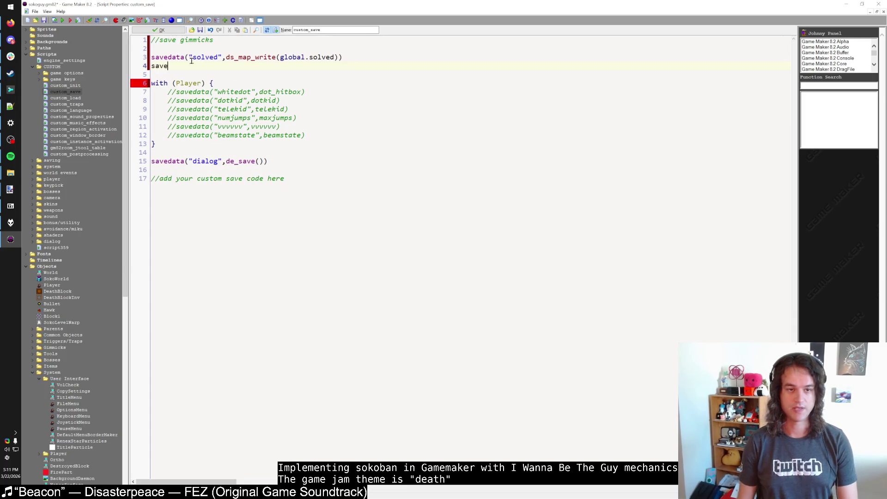
key(BackSpace)
key(BackSpace)
key(BackSpace)
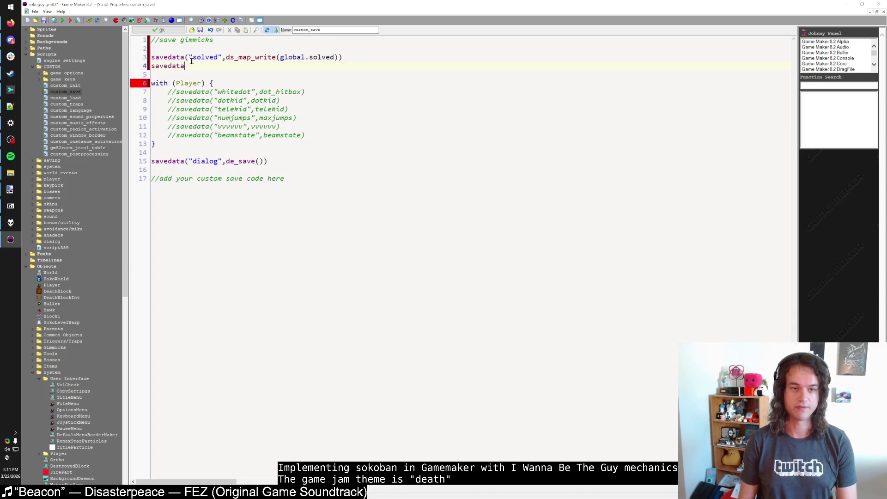
text(("num_solved", ds_)
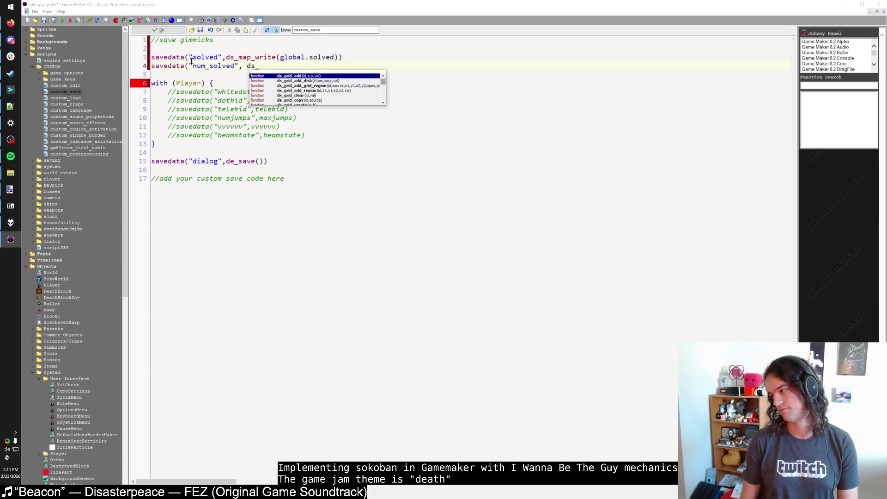
text(map_size)
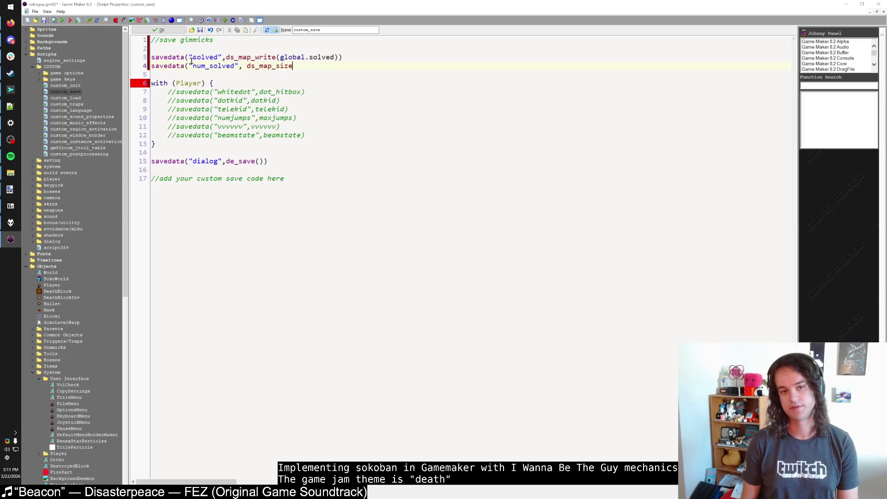
text((global.solve)
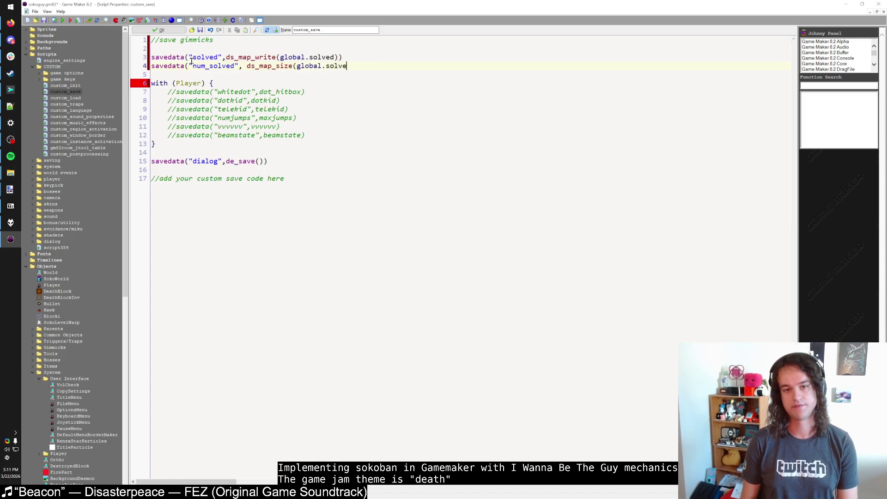
text(d)))
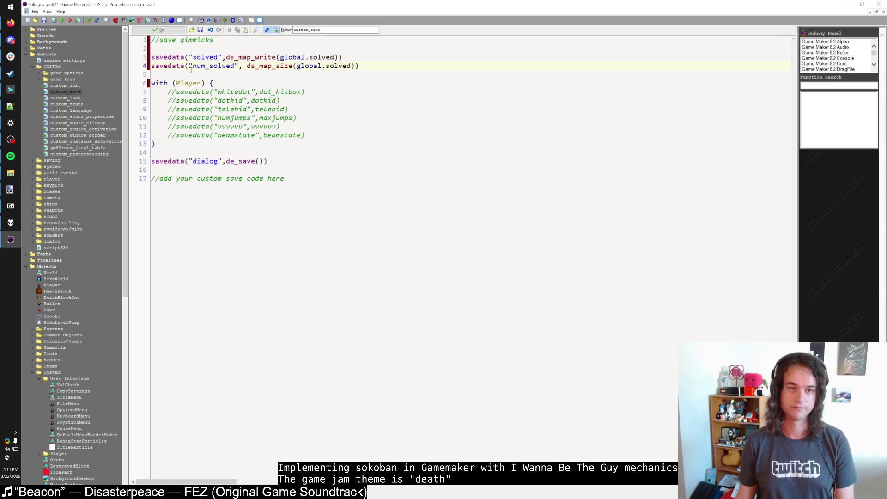
click(186, 74)
double_click(79, 98)
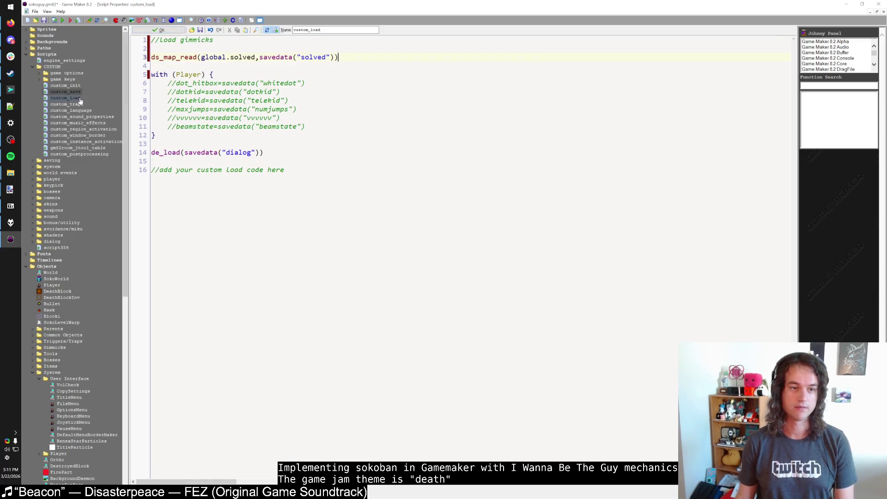
click(153, 32)
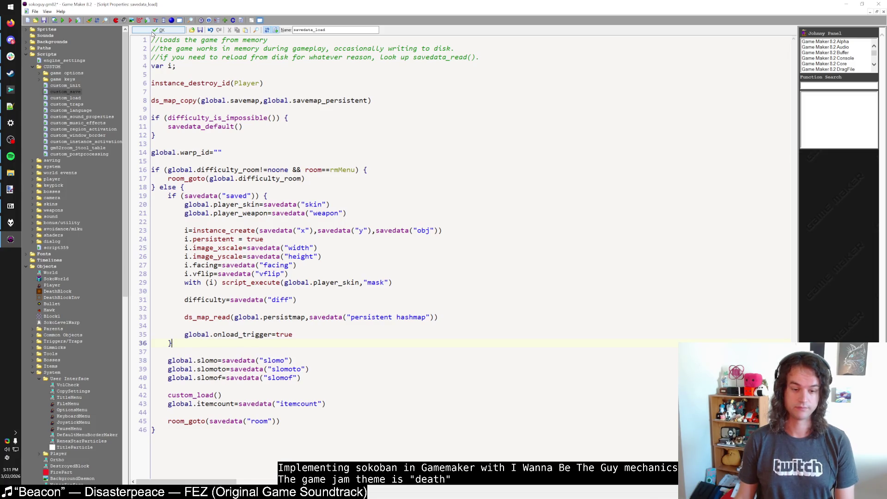
On line 47, swap ds_map_size(savedata("solved")) for savedata("num_solved") and add + before " solved".
click(152, 32)
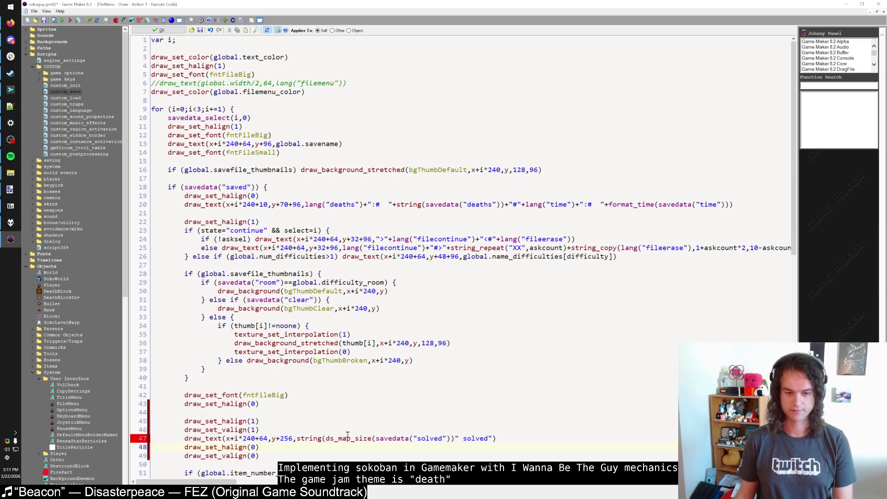
scroll(348, 434, down, 2)
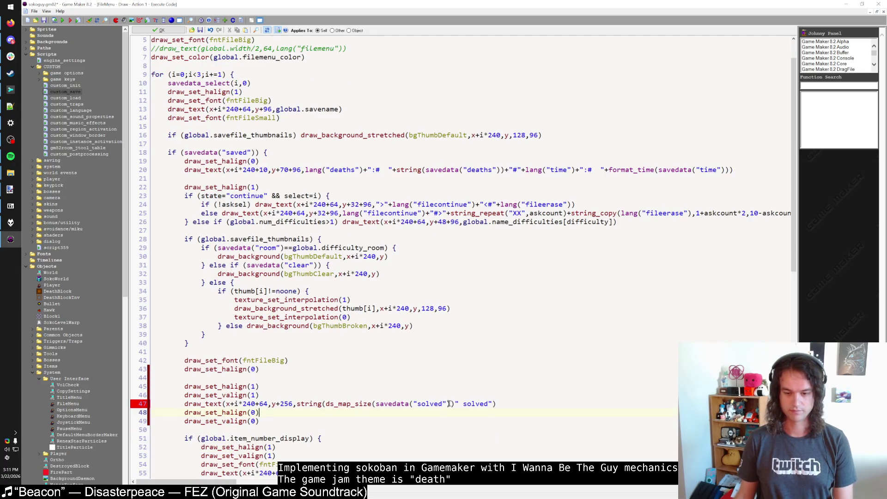
double_click(355, 404)
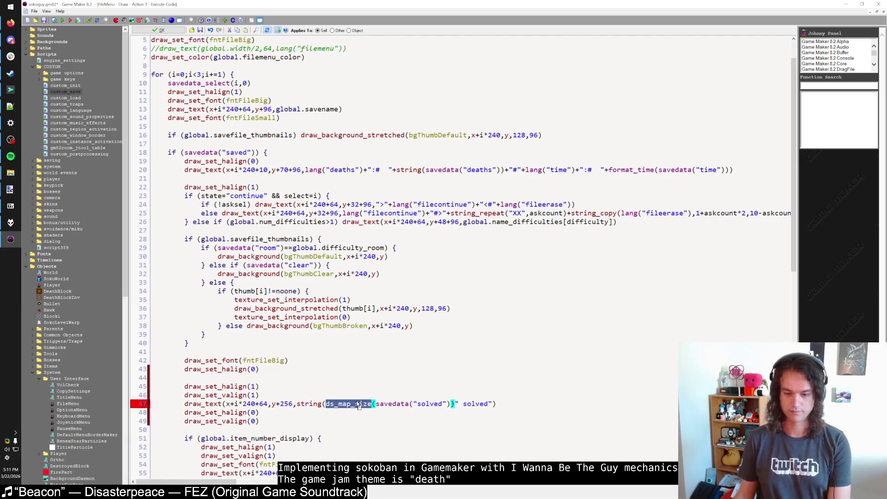
key(BackSpace)
key(Delete)
double_click(380, 404)
text(num_)
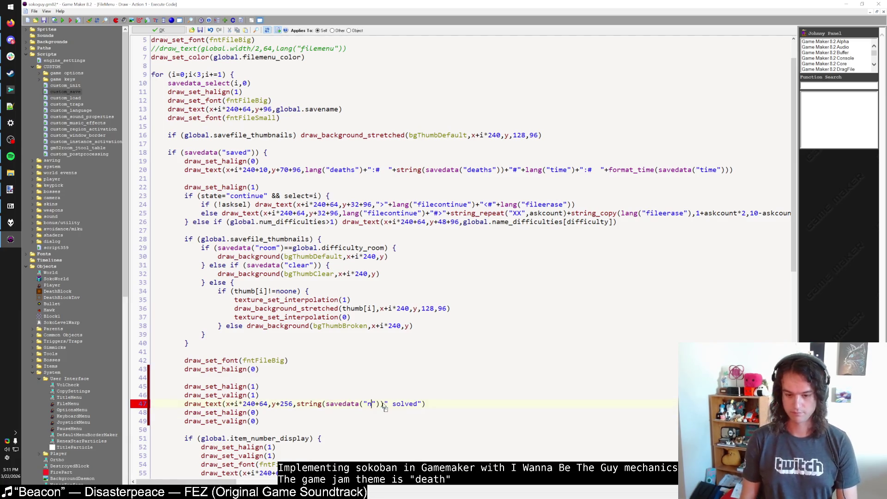
text(solved)
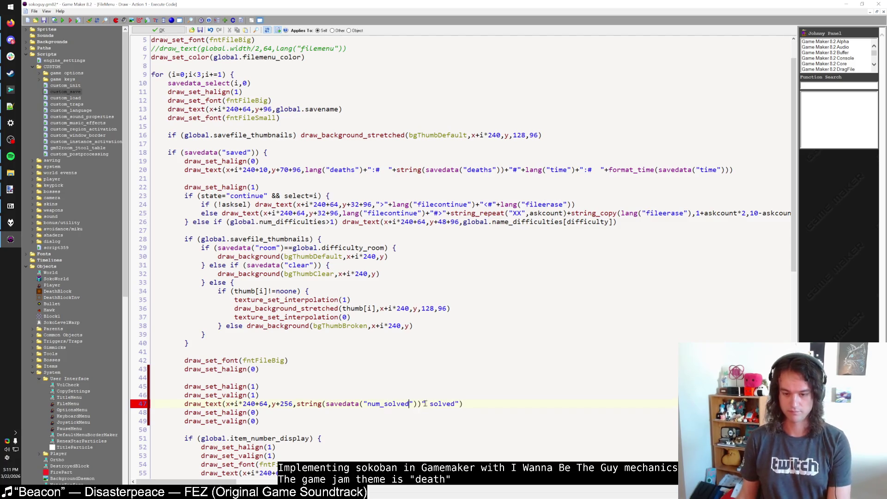
click(420, 404)
text(+)
key(Left)
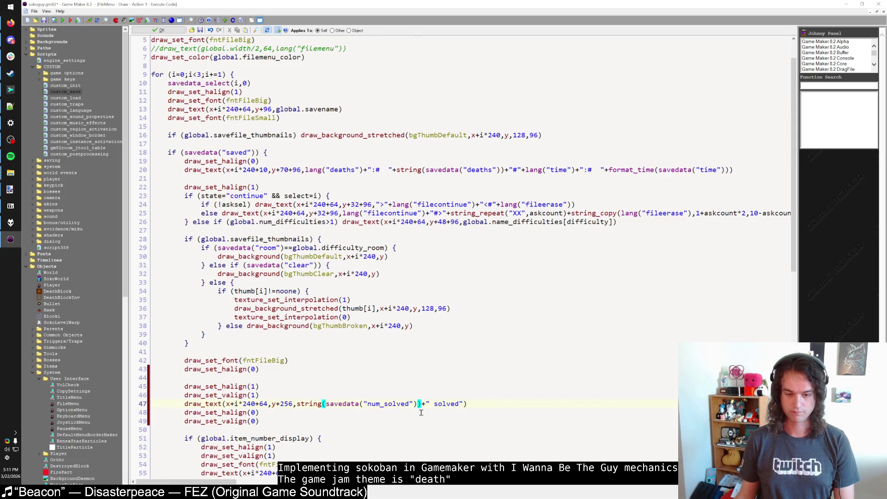
click(412, 419)
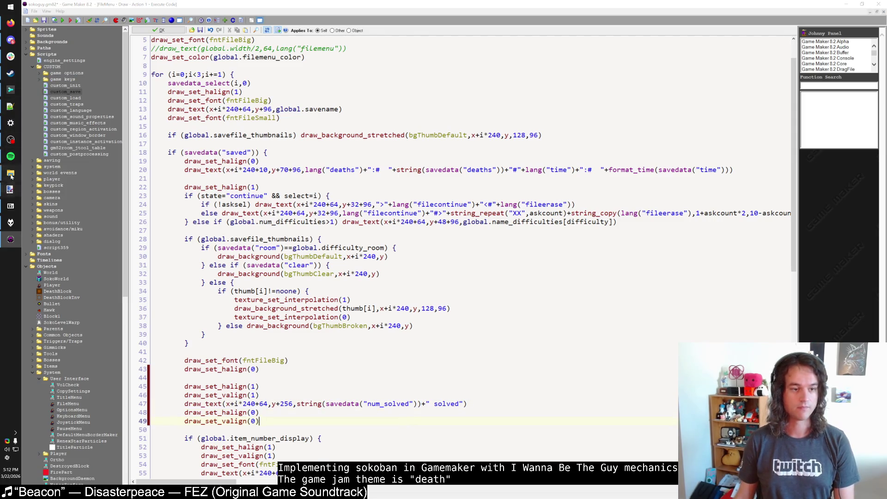
In Explorer, go from sounds up to sokoguy, check the save folder, then return to sokoguy.
mouse_move(10, 172)
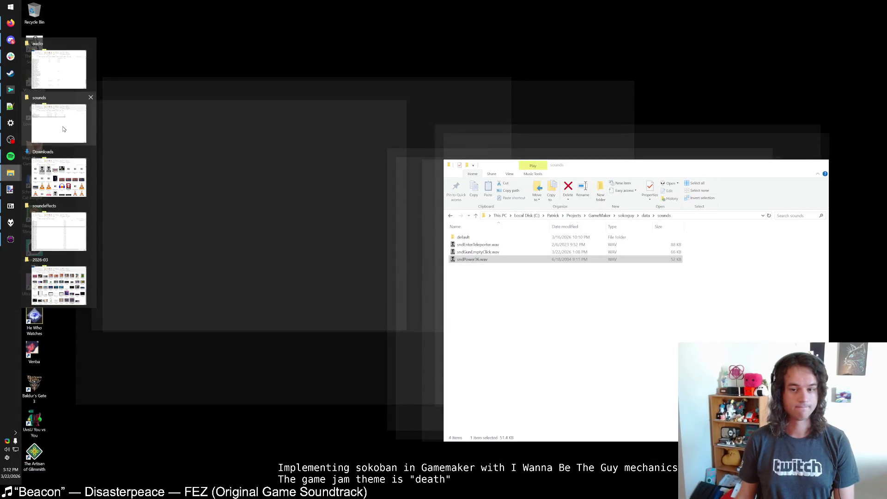
click(64, 129)
click(645, 216)
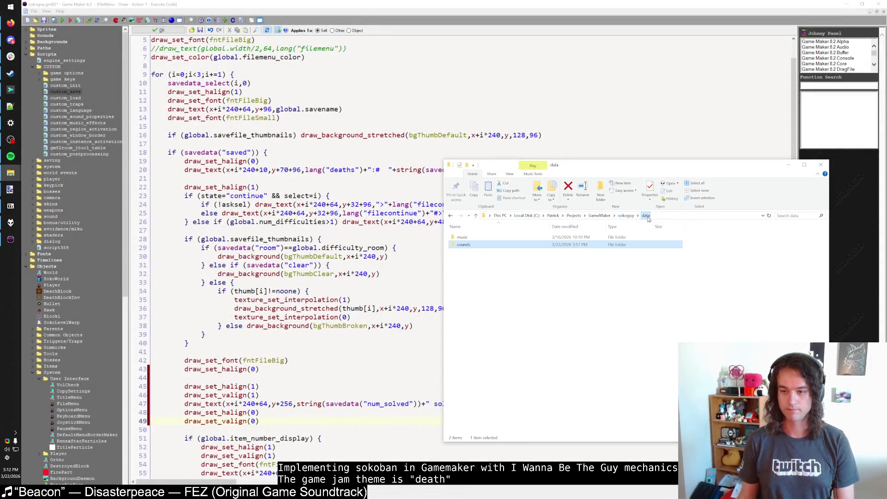
click(626, 216)
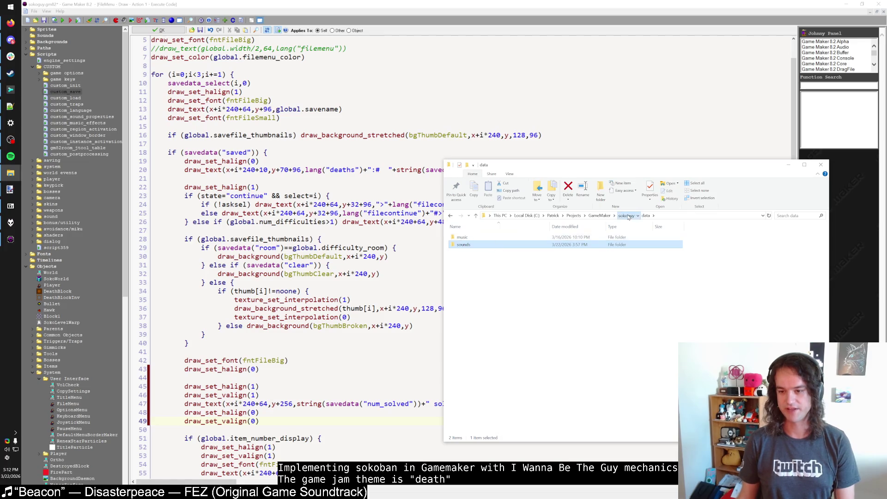
double_click(496, 243)
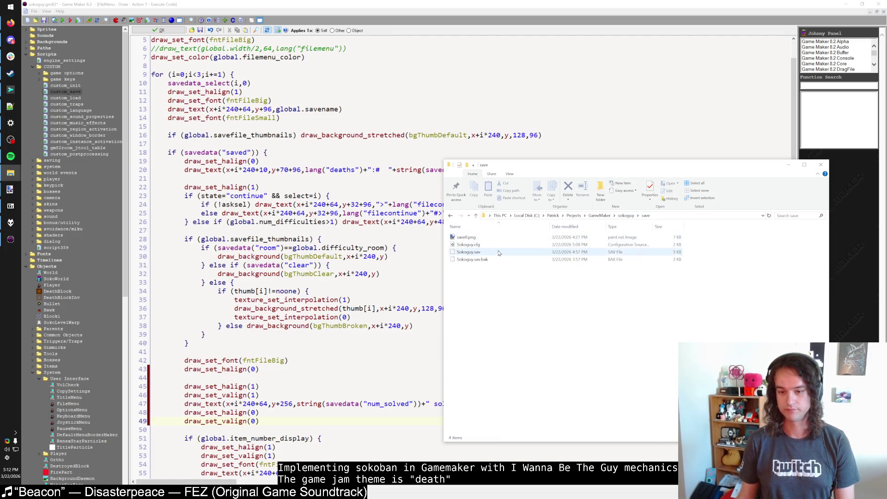
click(626, 216)
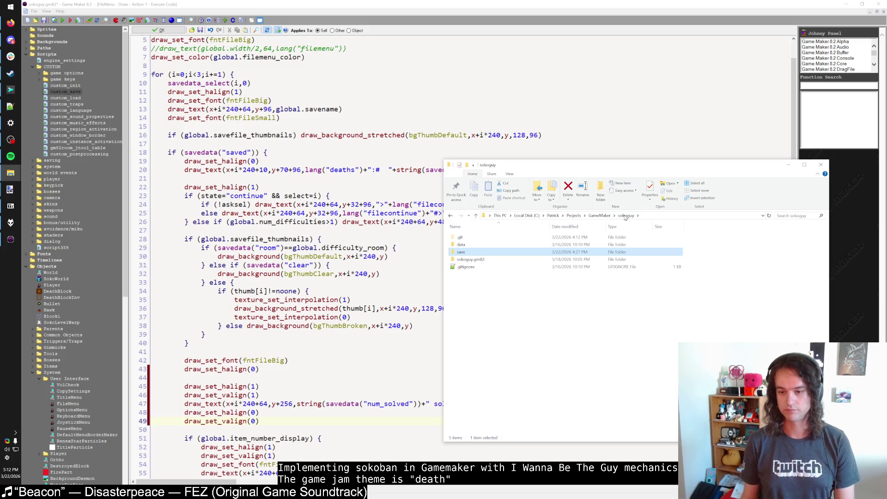
Launch a SokoGuy test run, adjust the sound volume, confirm it, and mute the music.
click(184, 100)
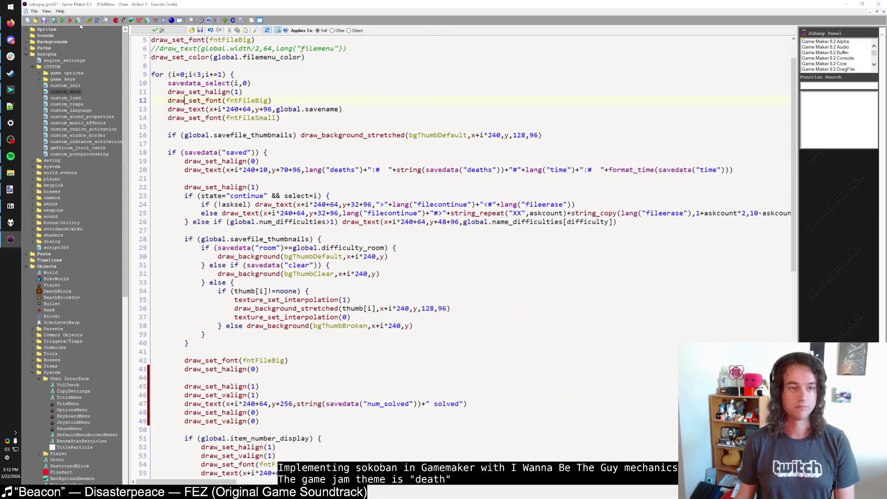
click(66, 23)
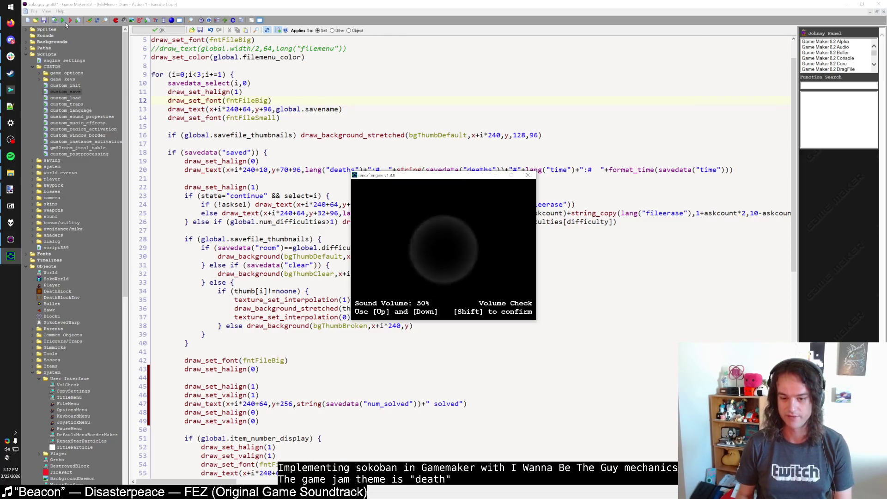
key(Down)
key(Down)
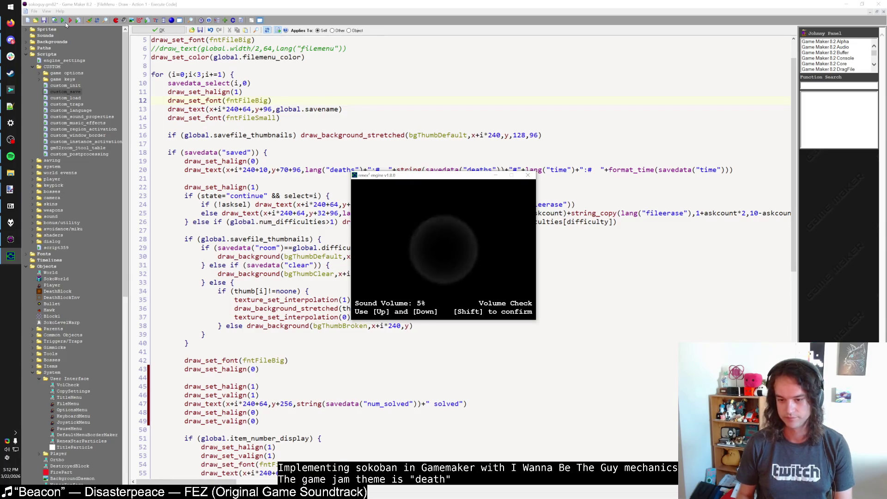
key(Up)
key(Up)
key(shift)
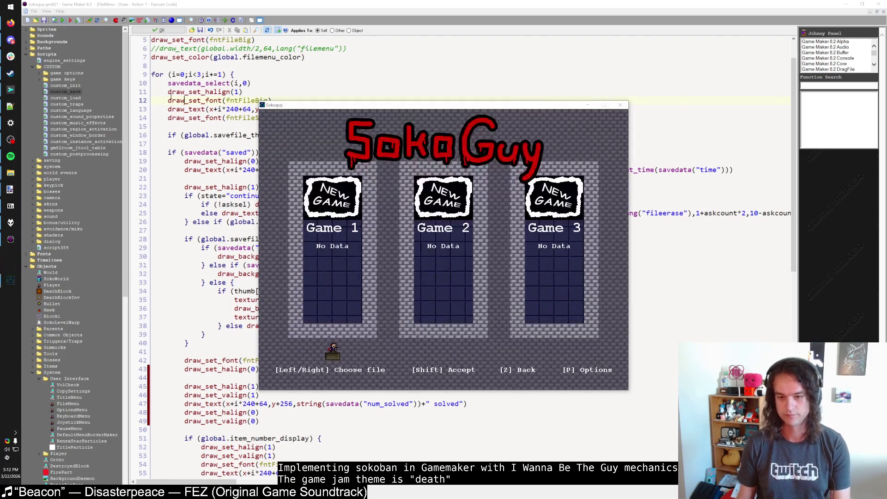
key(m)
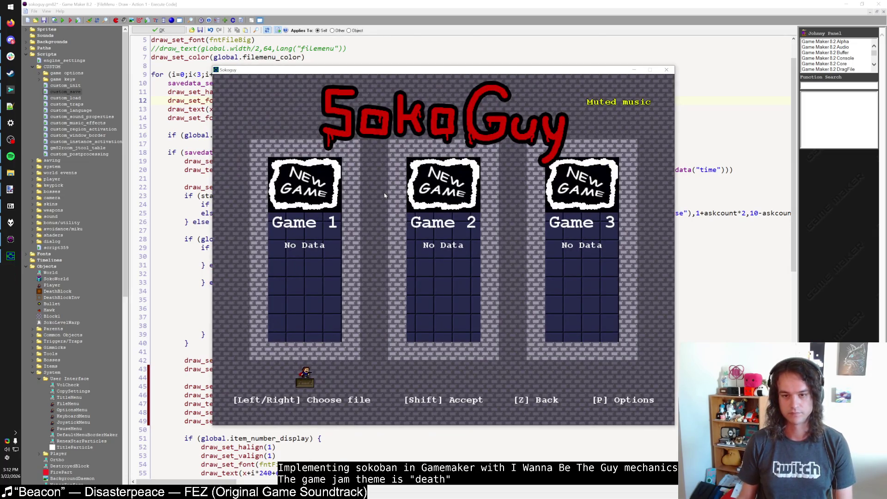
Return to Game Maker and place the caret at the end of line 49 of the FileMenu draw code.
key(alt+Tab)
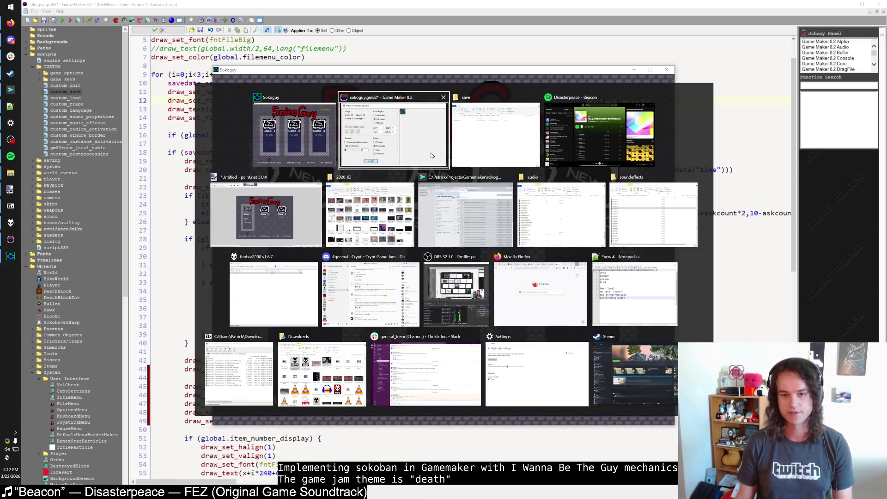
click(404, 169)
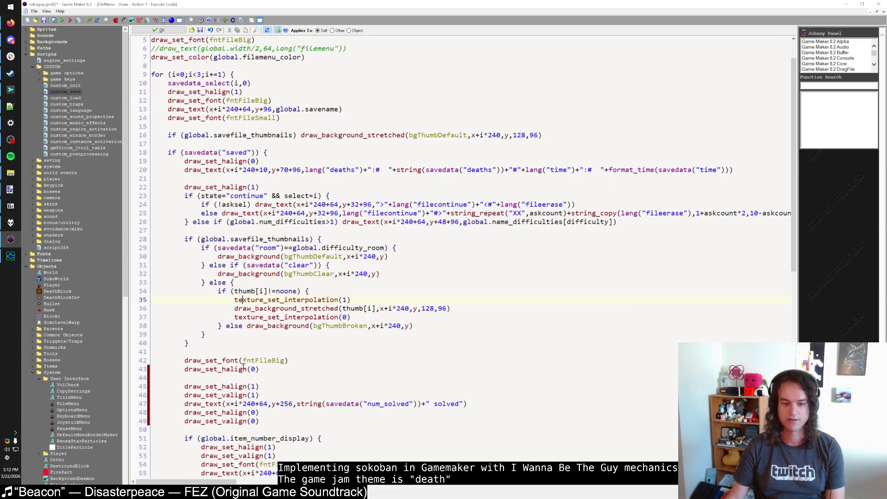
scroll(242, 309, down, 4)
click(293, 315)
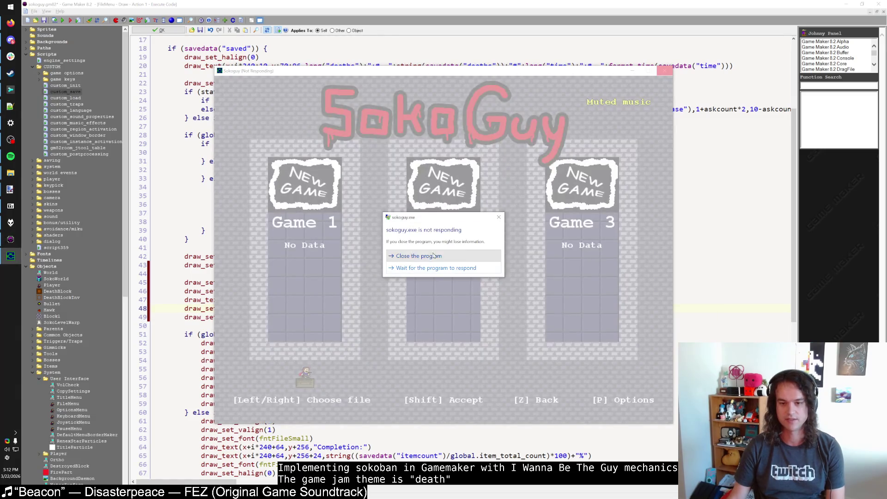
Close the frozen SokoGuy game and select the word savedata on line 47.
click(286, 309)
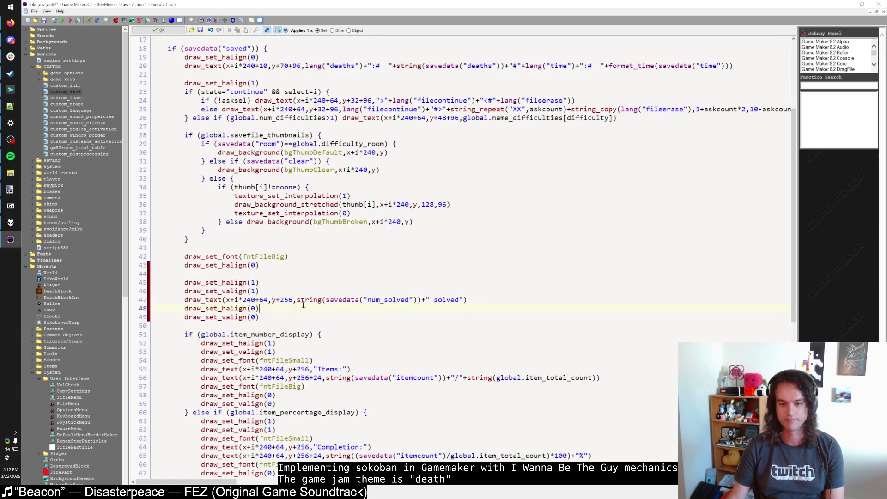
click(352, 301)
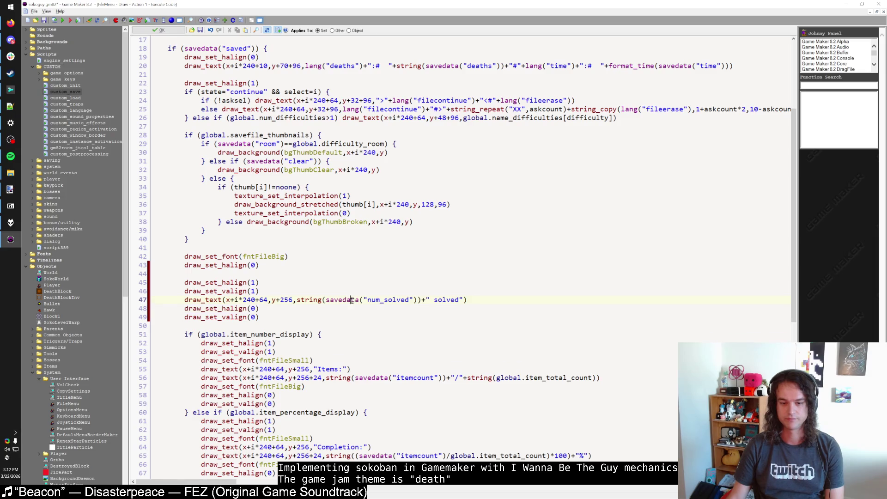
double_click(344, 300)
Review the thumbnail block's braces and line 31's clear check, then open bgThumbBroken's properties.
scroll(344, 298, up, 5)
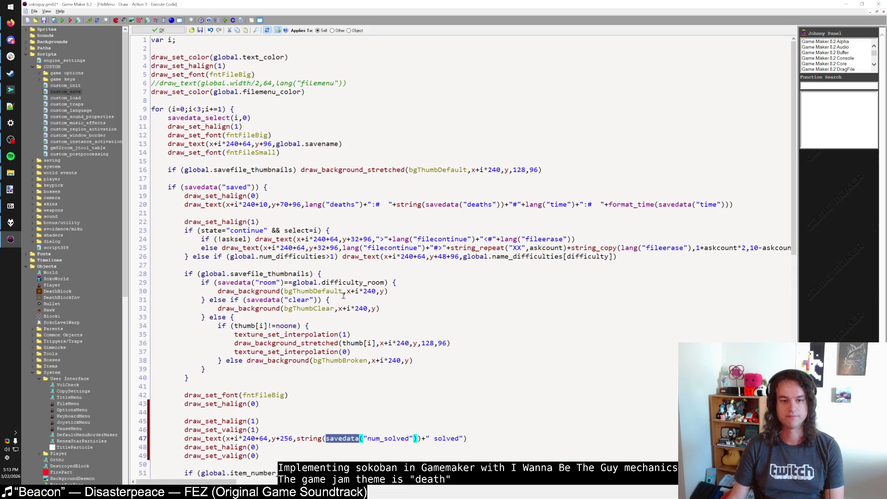
click(266, 187)
scroll(319, 239, down, 6)
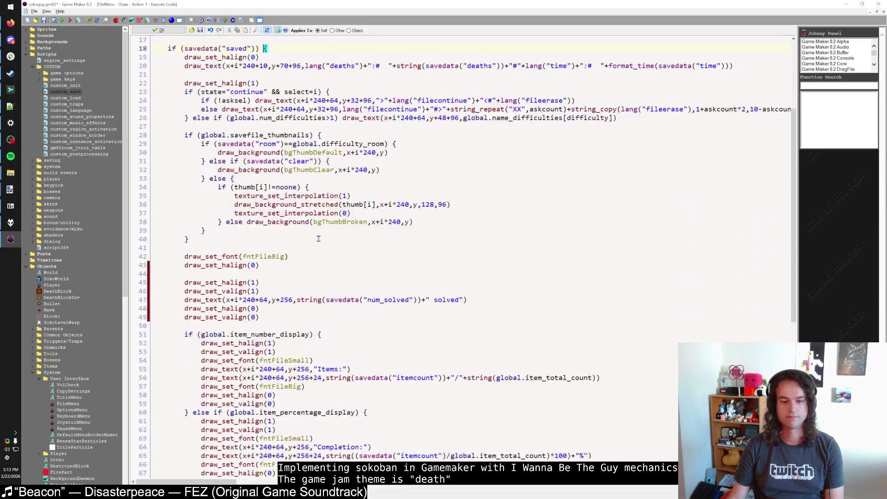
scroll(319, 239, up, 6)
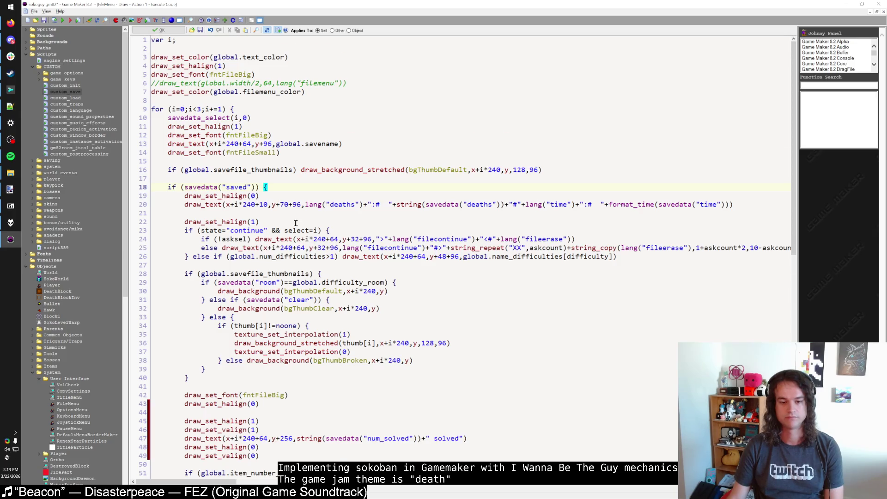
scroll(296, 223, down, 4)
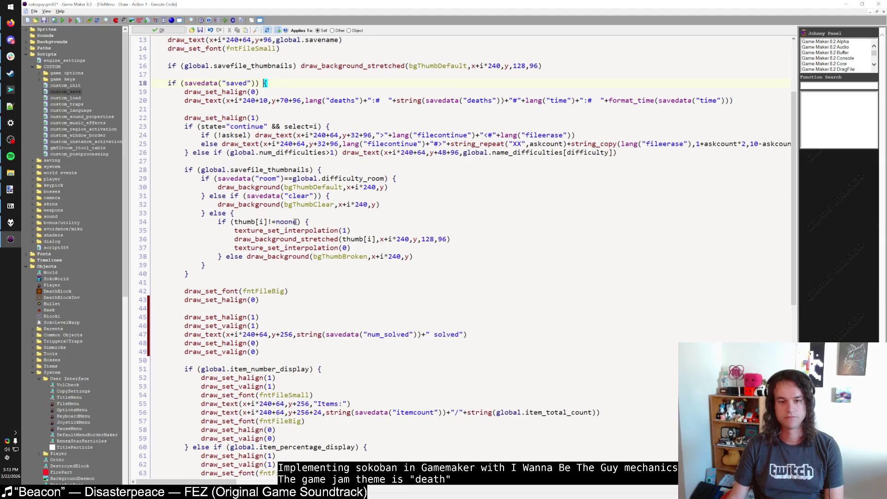
click(318, 169)
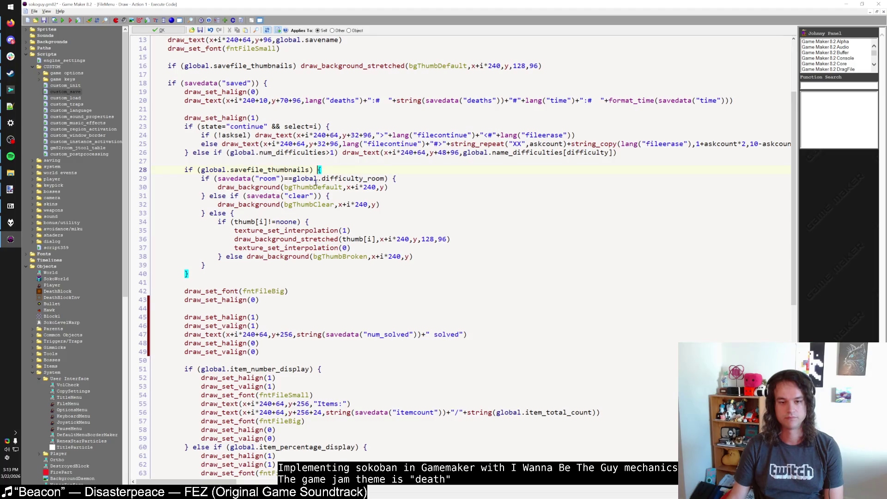
click(318, 195)
middle_click(339, 256)
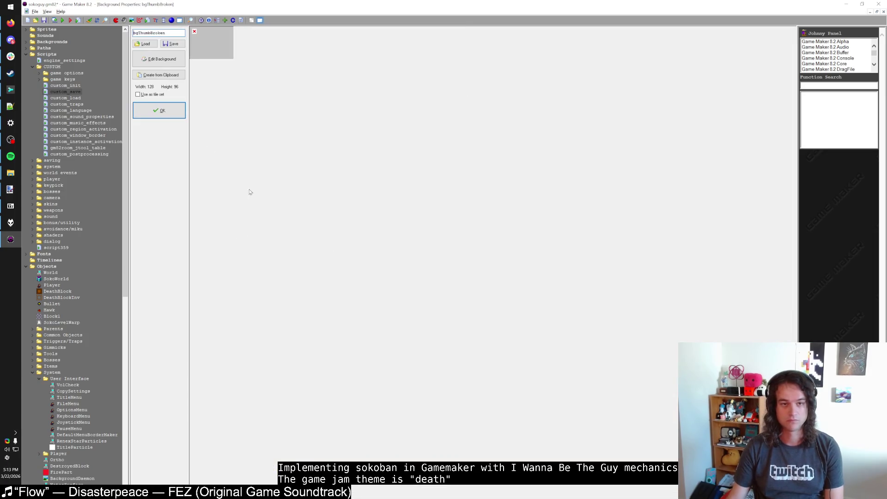
Inspect the bgThumbBroken and bgThumbDefault backgrounds and recheck the thumbnail block's braces.
key(Escape)
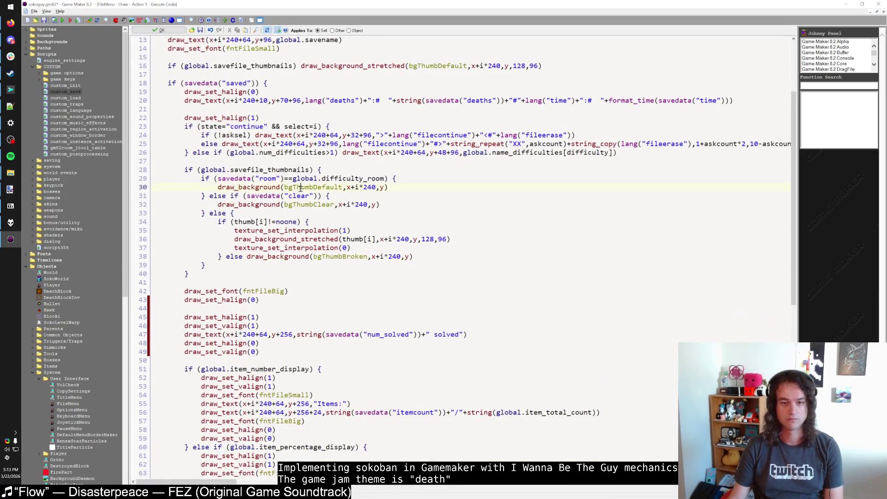
middle_click(301, 187)
key(Escape)
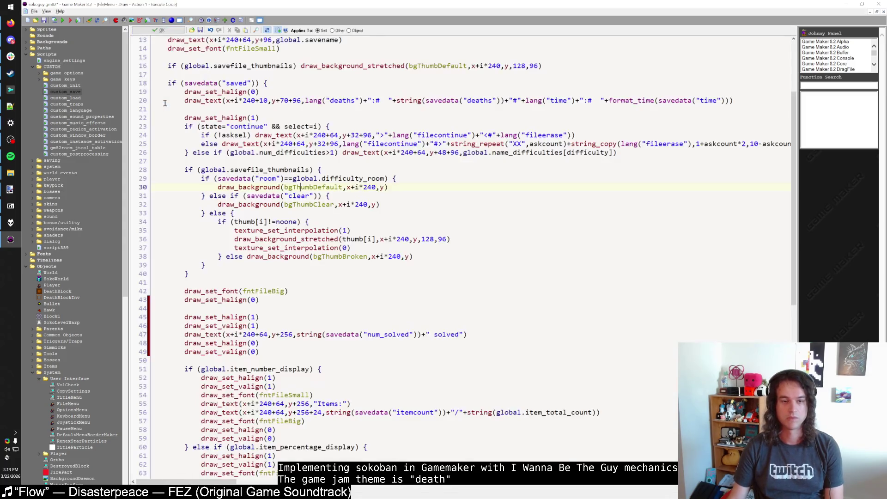
click(318, 170)
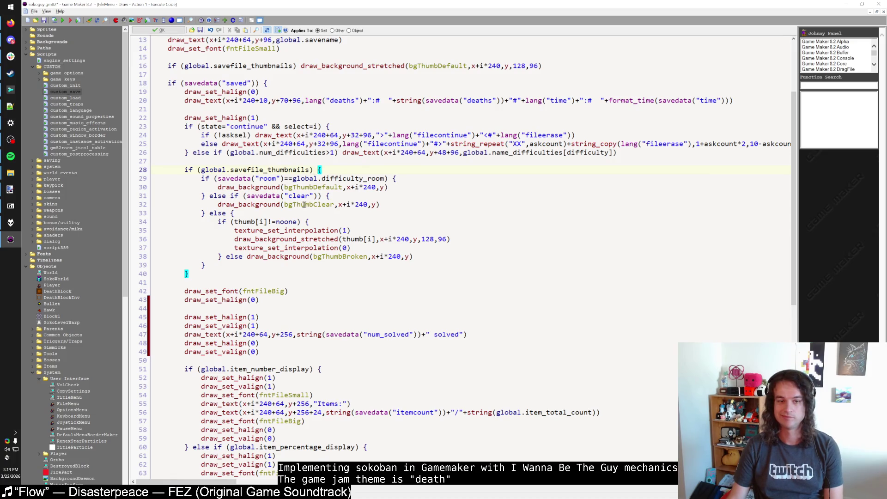
scroll(304, 207, down, 4)
scroll(304, 207, down, 4)
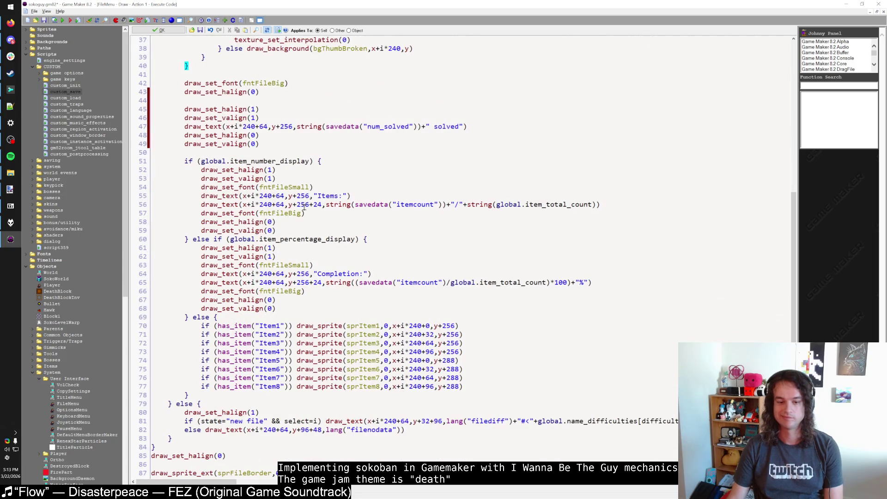
scroll(304, 207, down, 4)
scroll(304, 207, up, 9)
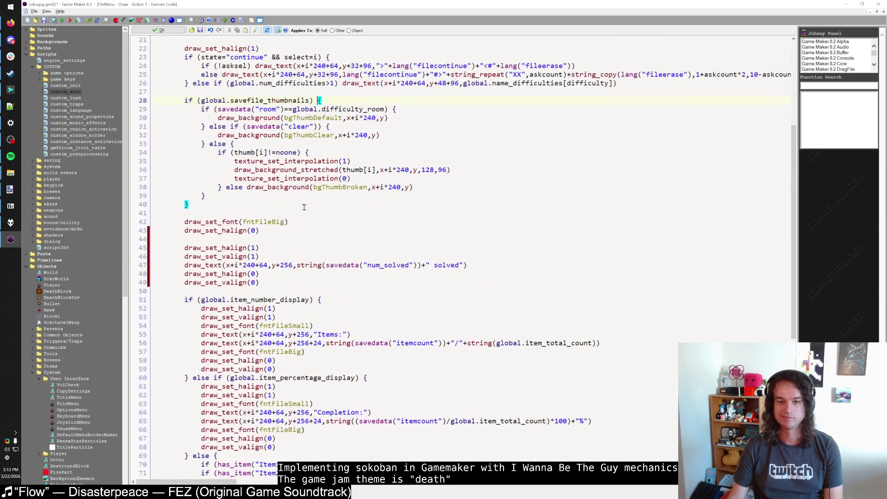
Review the savedata_select code and put the caret at the start of the num_solved line 47.
click(337, 267)
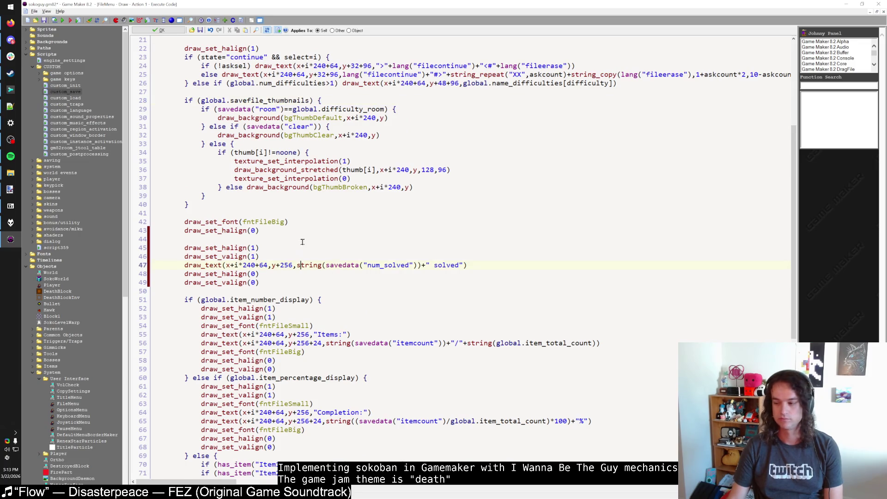
scroll(303, 242, up, 7)
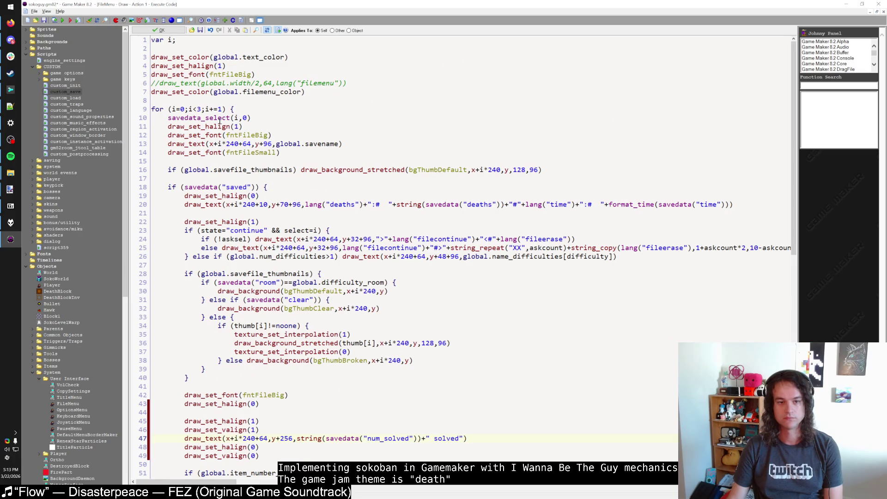
click(219, 119)
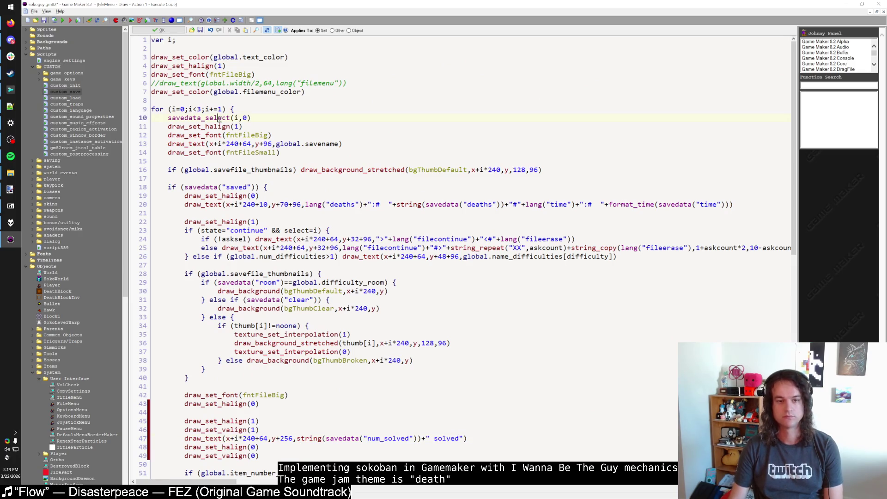
click(294, 153)
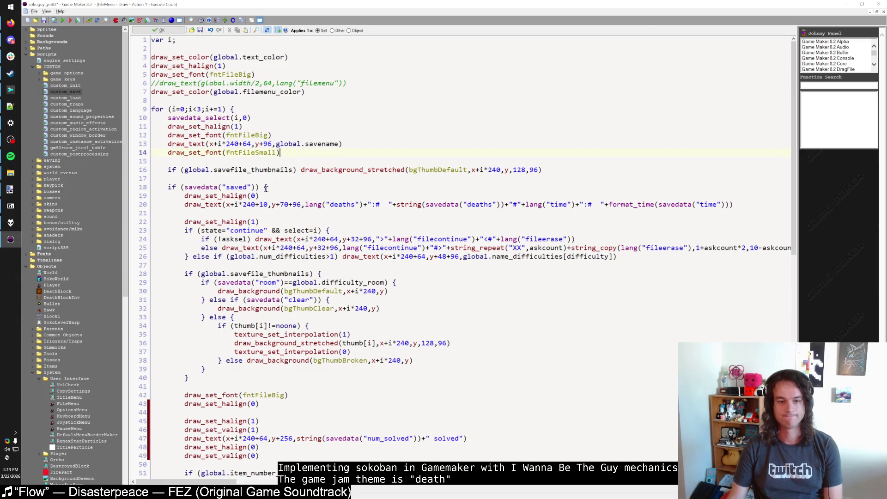
scroll(273, 187, down, 15)
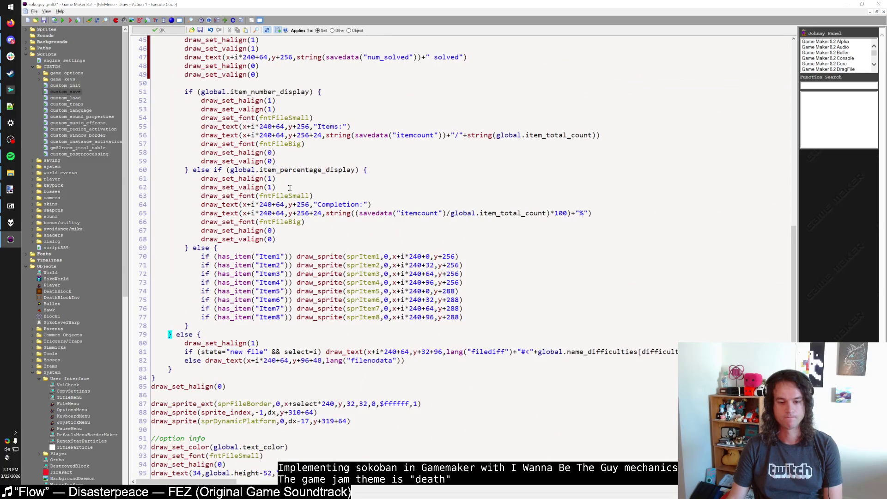
scroll(290, 187, up, 8)
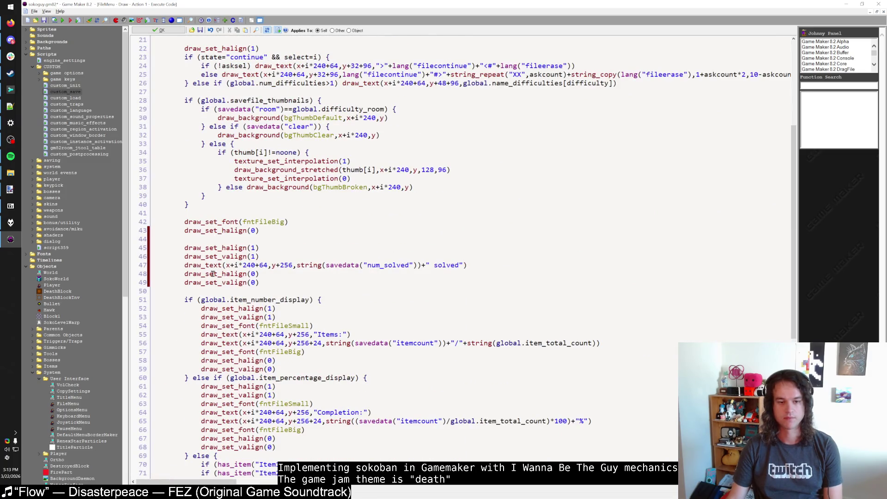
click(184, 266)
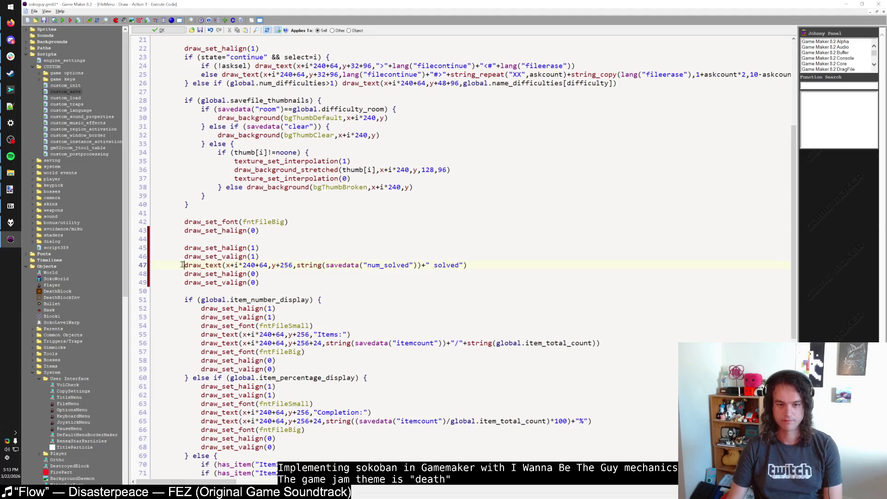
Comment out line 47 with // and test-run the game, checking its options menu.
text(//)
click(62, 21)
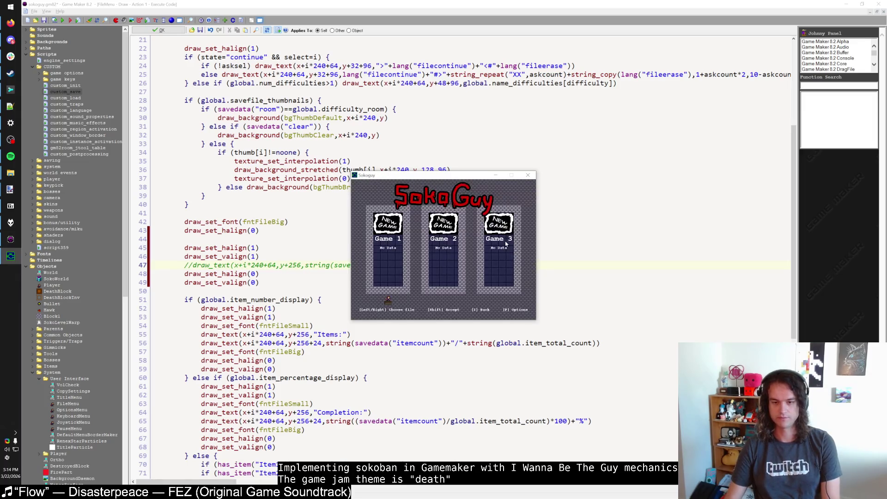
key(p)
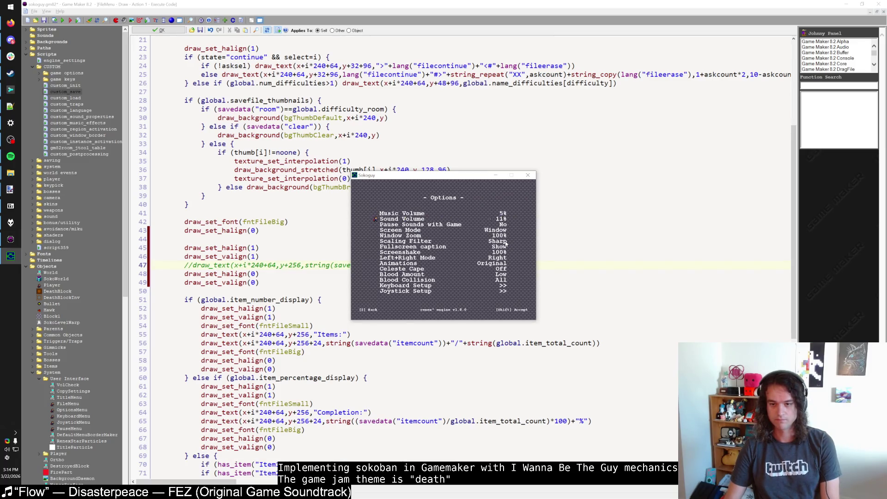
key(z)
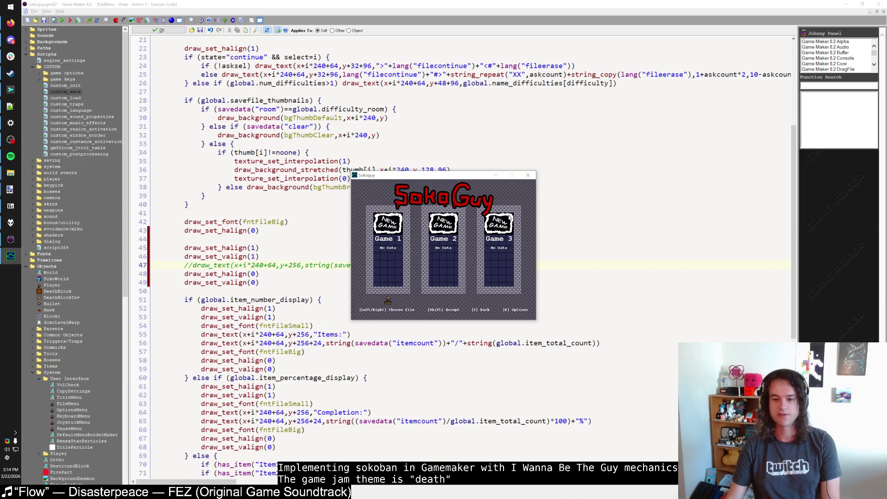
Check the save folder, save the project, relaunch and close the frozen game, then select custom_save.
key(alt+Tab)
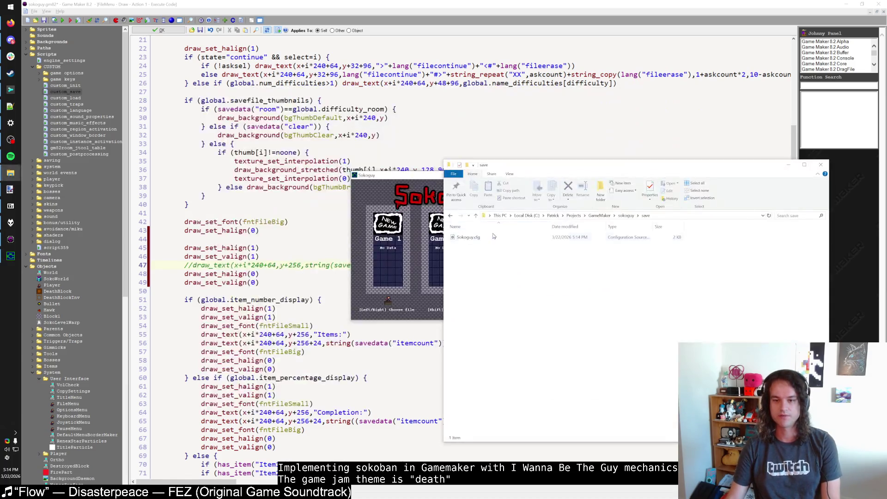
key(alt+Tab)
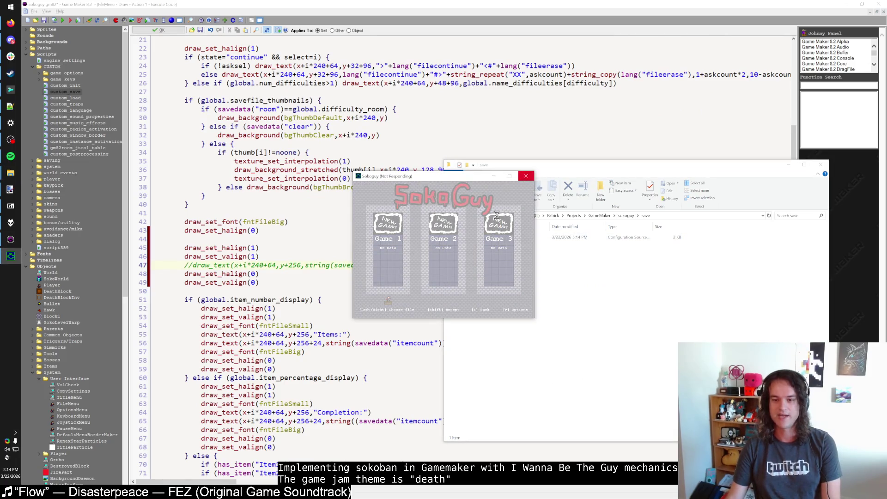
click(185, 274)
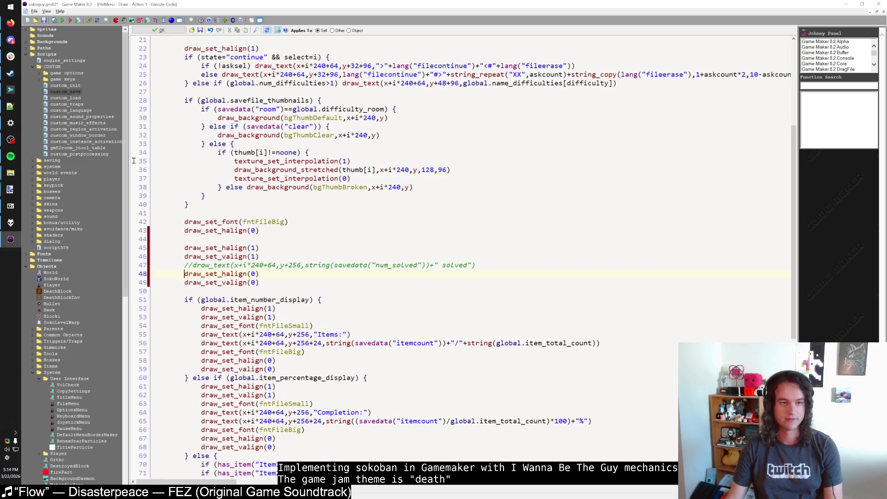
click(44, 20)
key(F5)
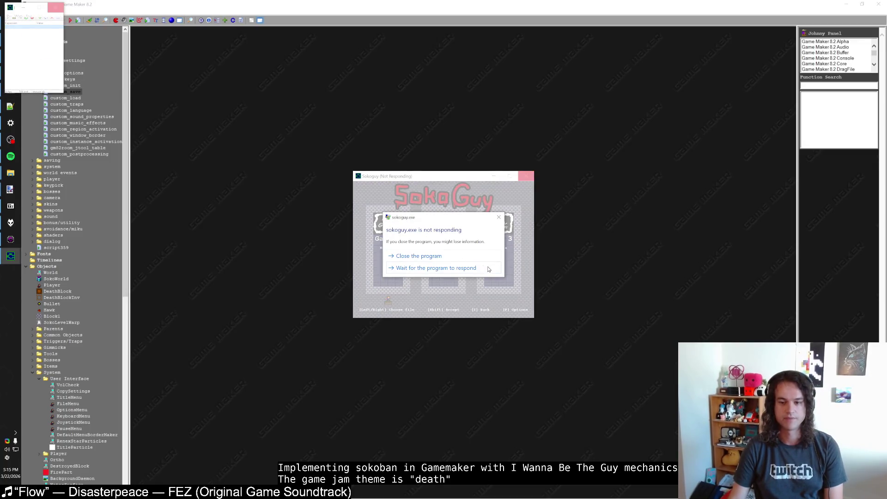
click(470, 260)
click(72, 93)
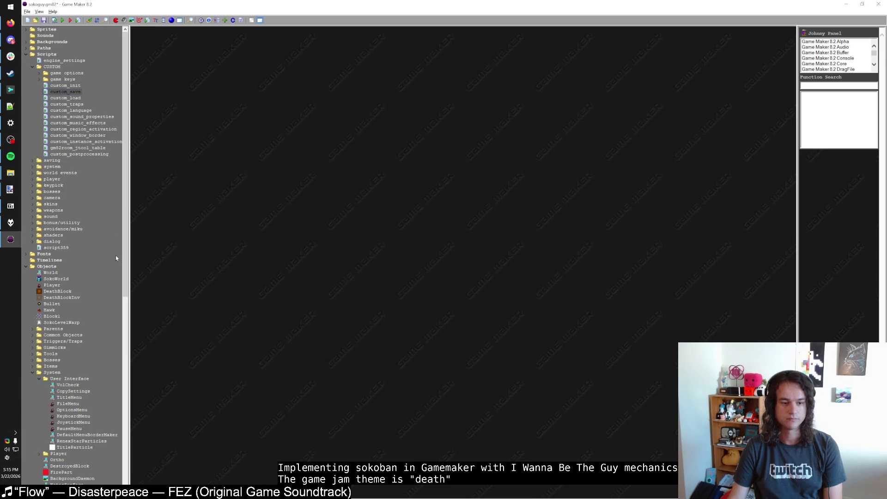
drag(72, 95, 39, 79)
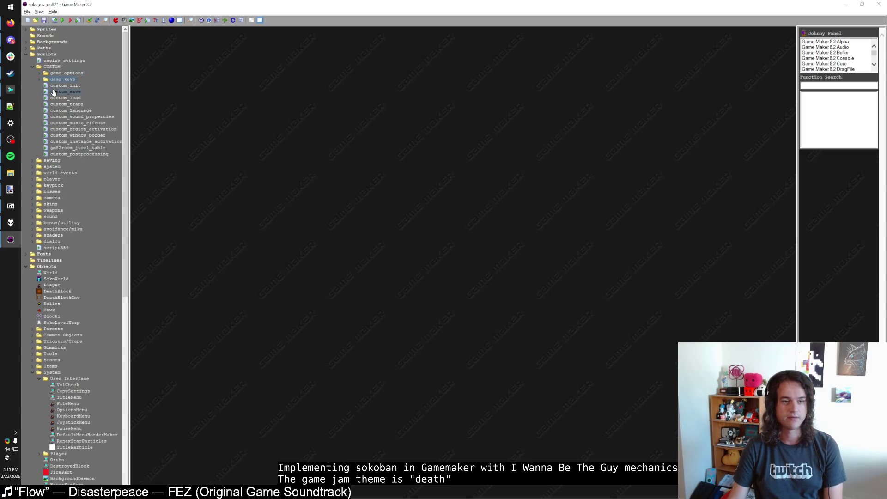
Cut the ds_map_read line in custom_load and paste it into the with (Player) block.
double_click(70, 98)
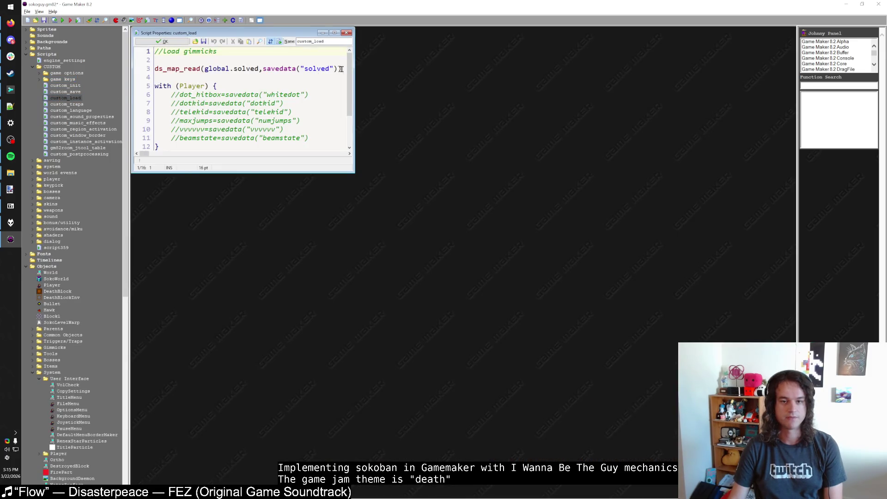
drag(343, 69, 155, 69)
key(ctrl+x)
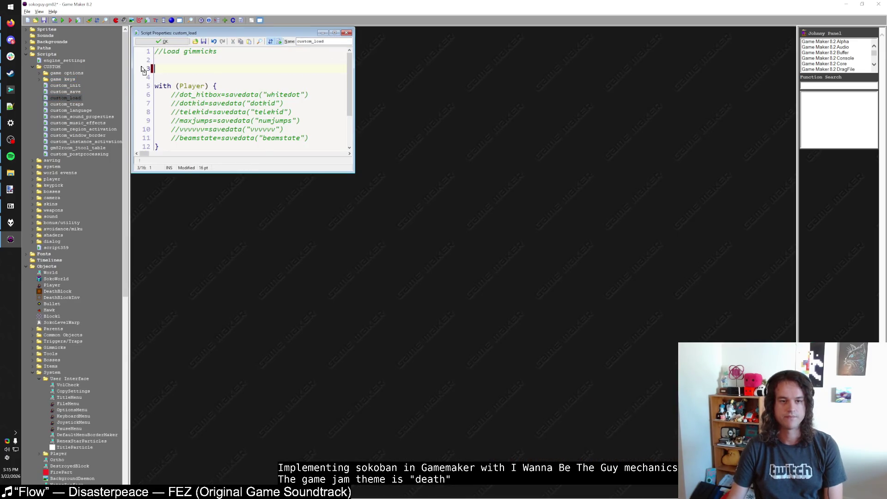
key(Delete)
key(Delete)
key(End)
key(Return)
key(ctrl+v)
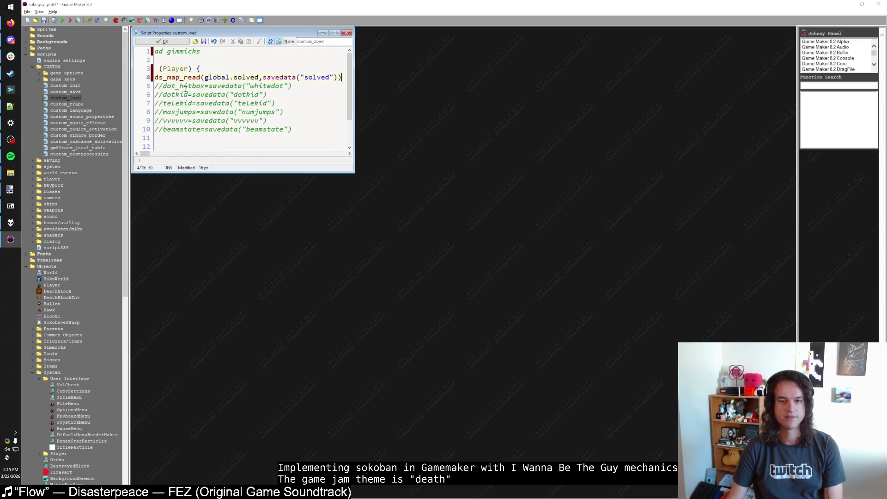
key(Return)
Open and enlarge custom_save, select its save lines, and briefly open custom_init.
double_click(53, 92)
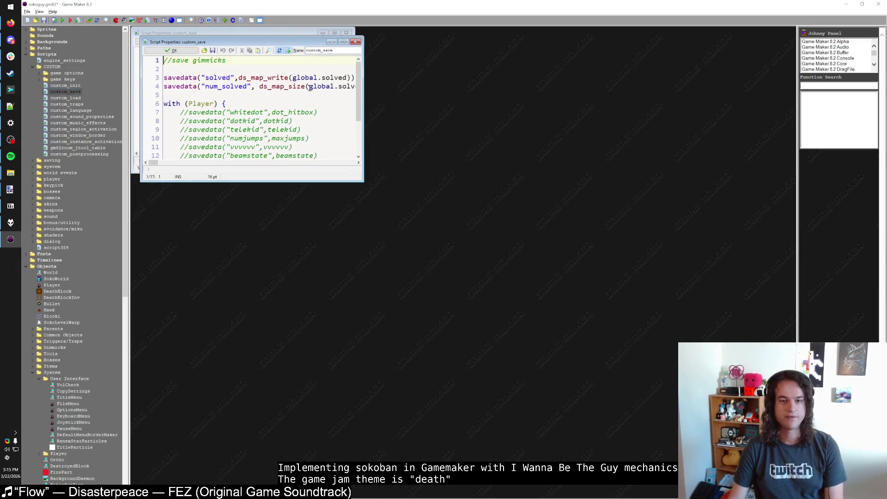
click(341, 33)
mouse_move(365, 67)
mouse_down()
mouse_move(149, 65)
mouse_move(139, 59)
mouse_move(140, 44)
mouse_up()
double_click(66, 85)
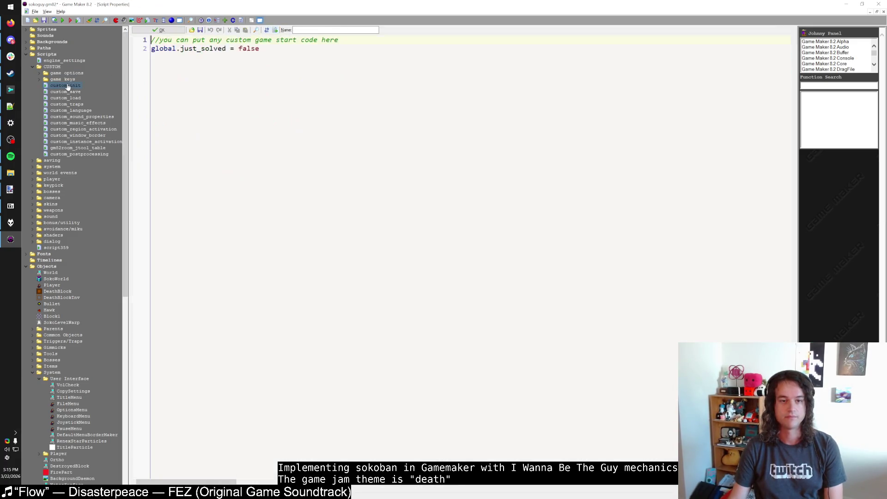
click(149, 31)
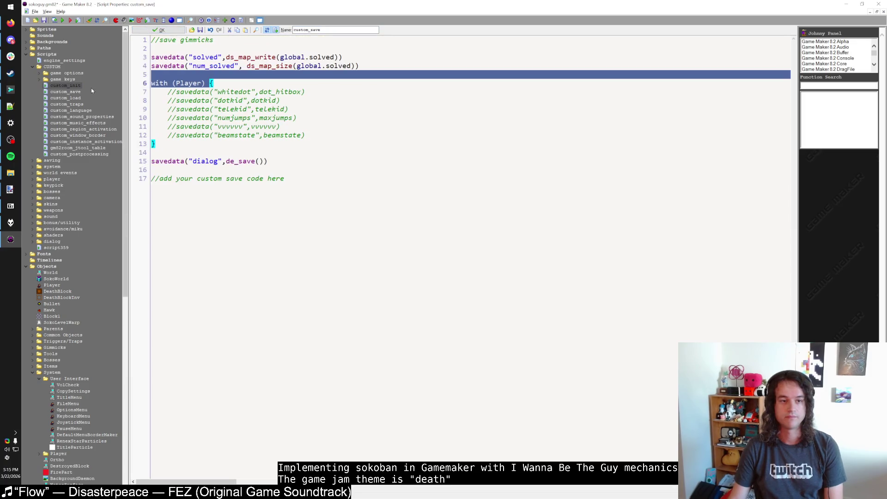
Redo the move so the ds_map_read line sits at line 4 inside custom_load's with (Player) block.
double_click(68, 99)
drag(363, 67, 145, 65)
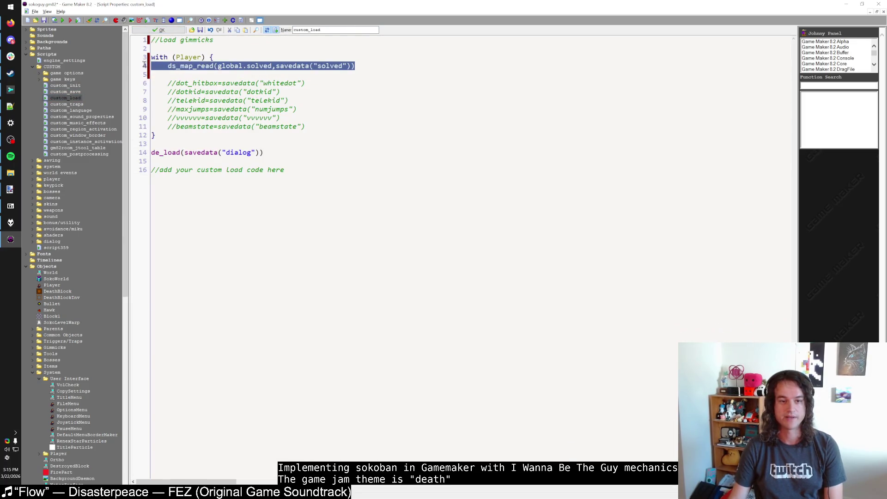
key(Delete)
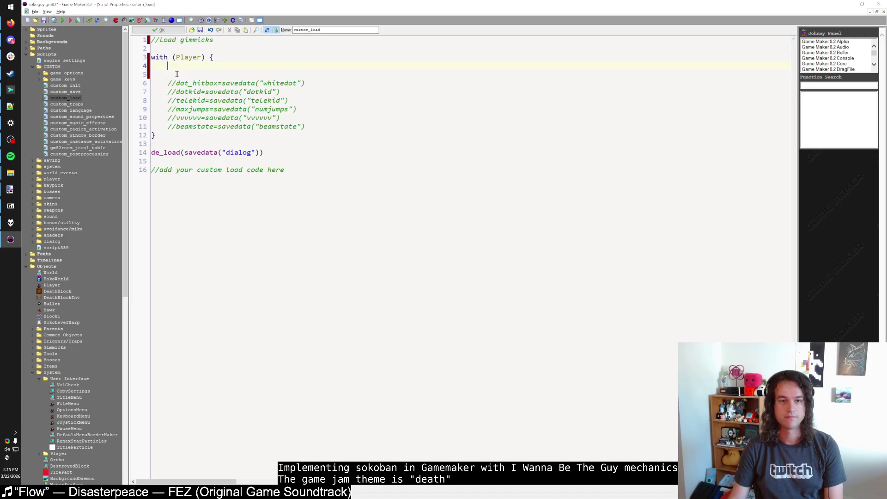
click(139, 66)
key(BackSpace)
key(Up)
key(Up)
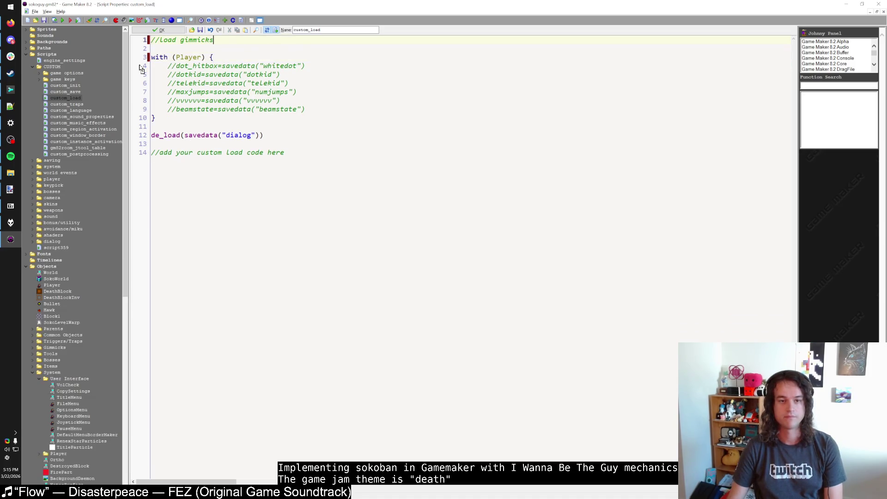
key(Return)
key(Return)
key(ctrl+v)
key(ctrl+z)
key(ctrl+z)
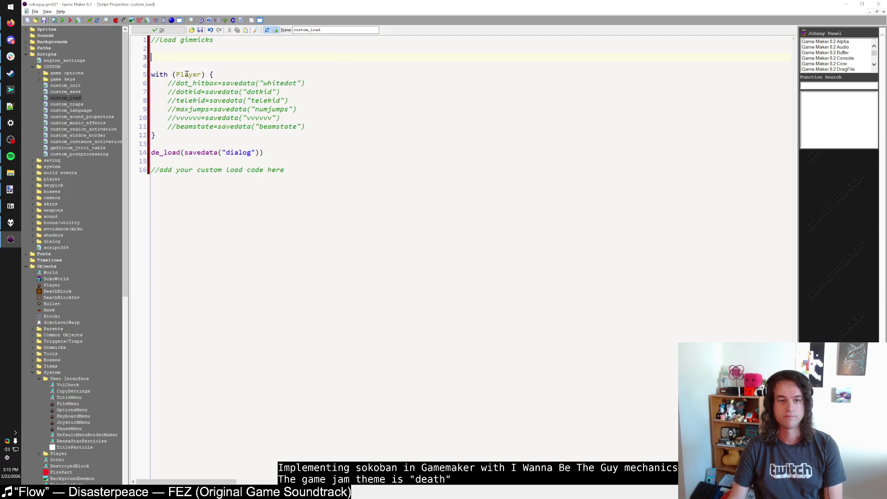
click(234, 57)
key(Return)
key(ctrl+v)
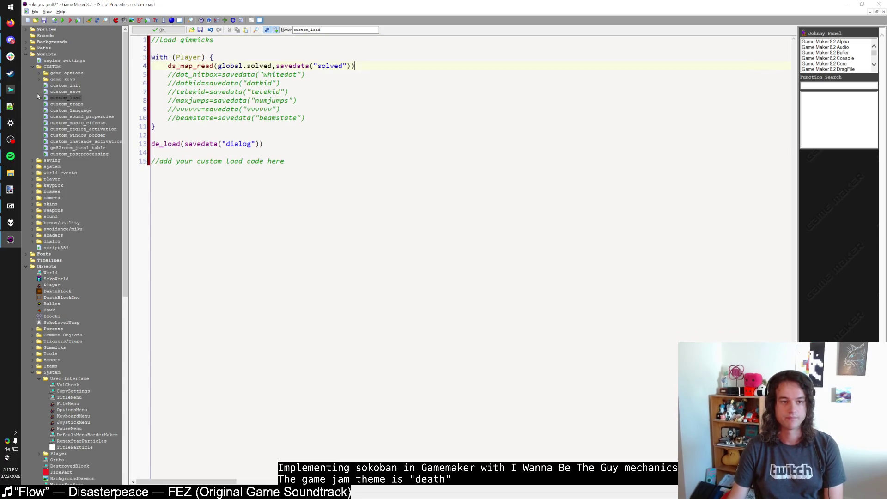
Move the solved and num_solved save lines into custom_save's with (Player) block, then launch a test run.
double_click(65, 92)
click(359, 65)
shift+click(134, 55)
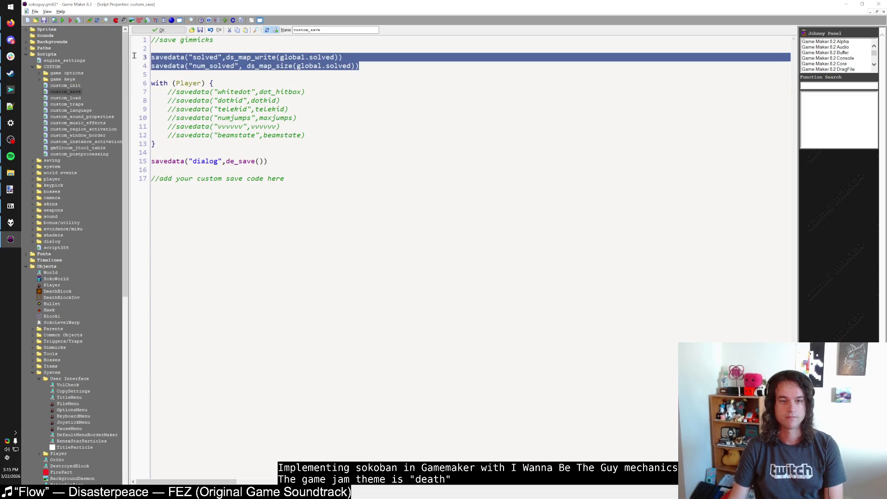
key(ctrl+x)
key(BackSpace)
key(BackSpace)
click(240, 57)
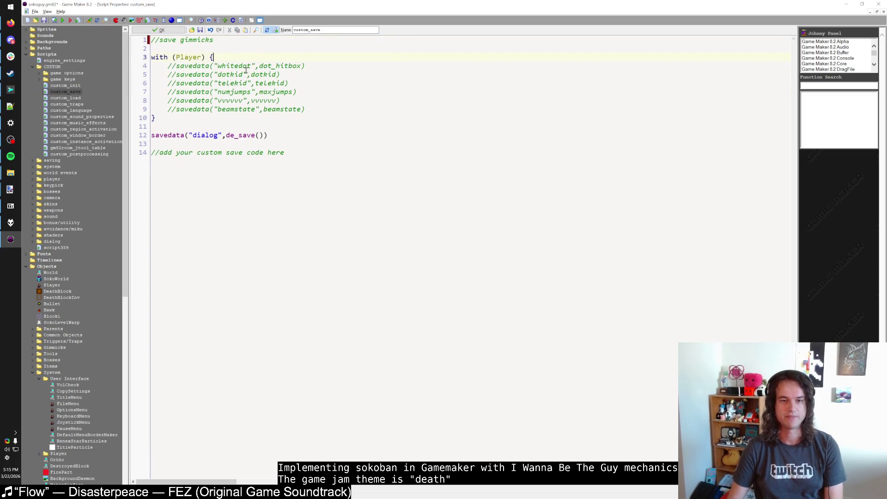
key(Return)
key(ctrl+v)
key(Home)
key(Tab)
key(End)
key(Return)
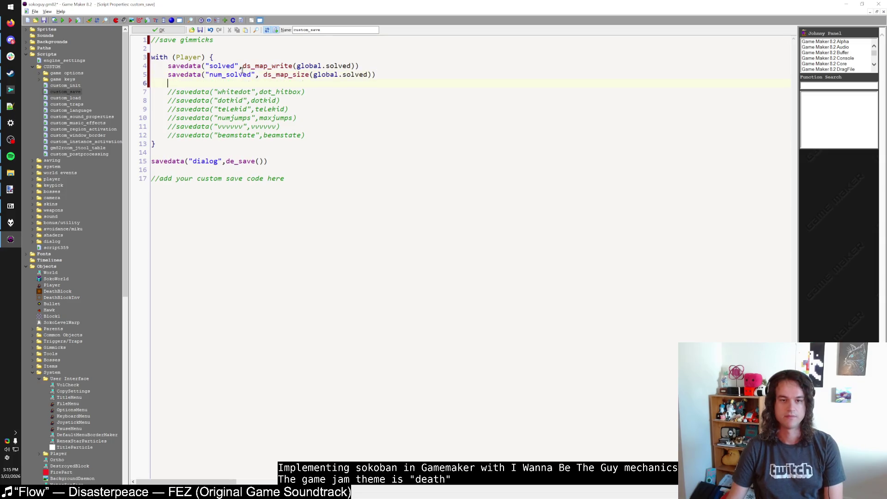
click(149, 30)
click(63, 21)
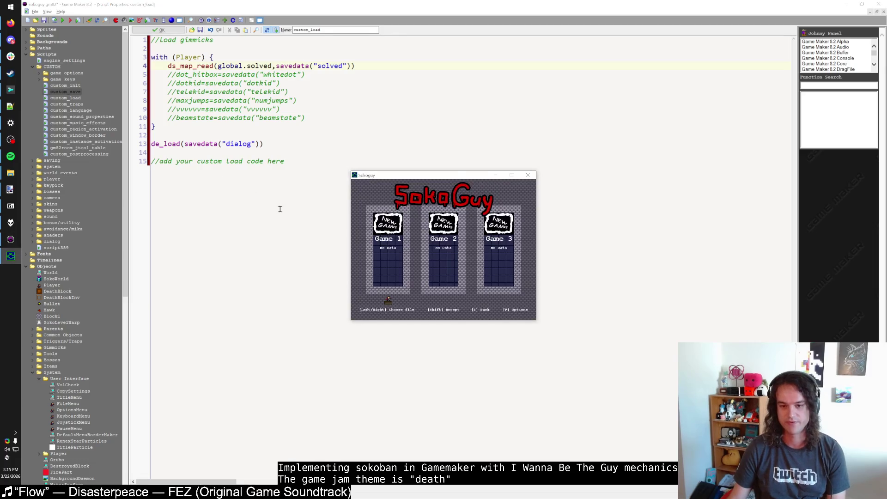
Enter Game 1 to check its saved data, reopen its continue/erase options, then close the test window.
key(shift)
key(F2)
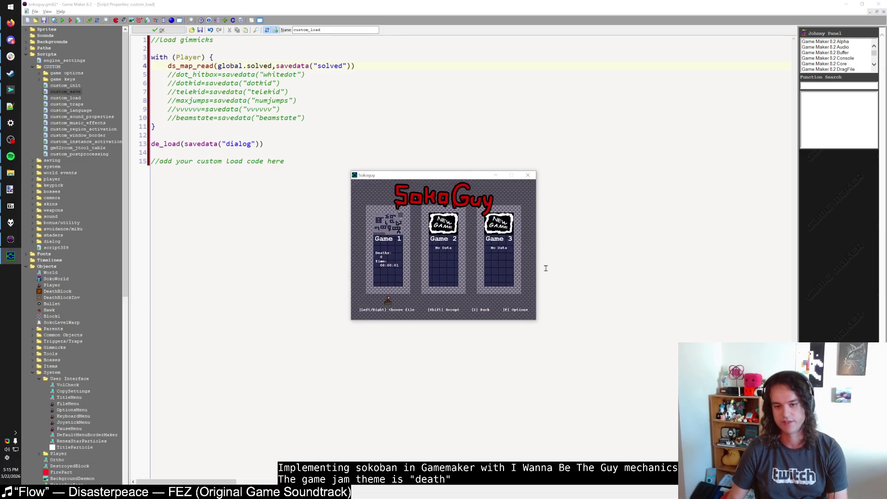
key(Right)
key(Left)
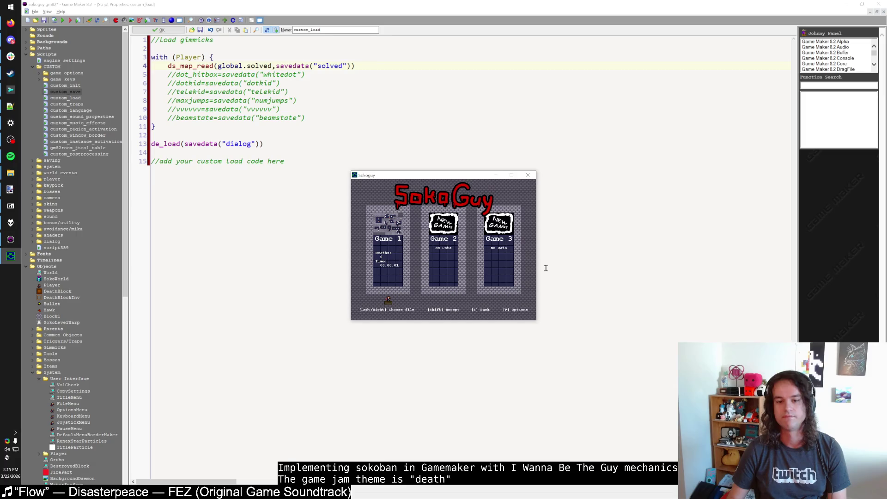
key(shift)
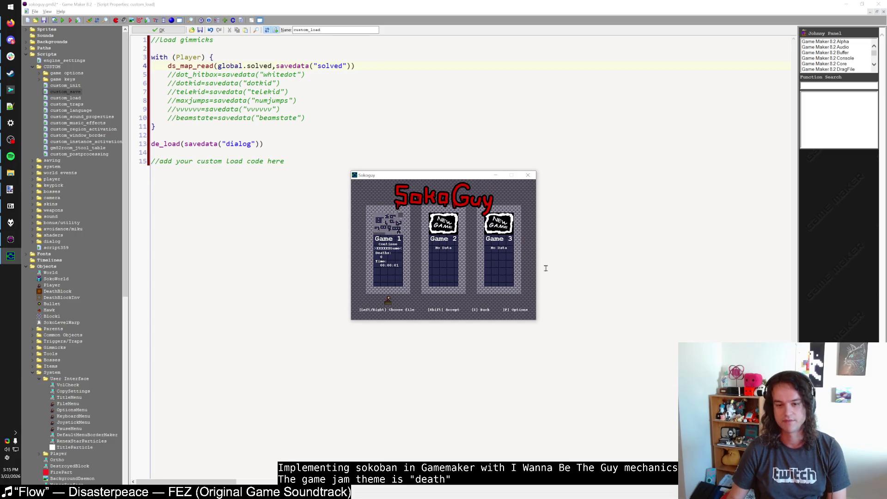
click(528, 175)
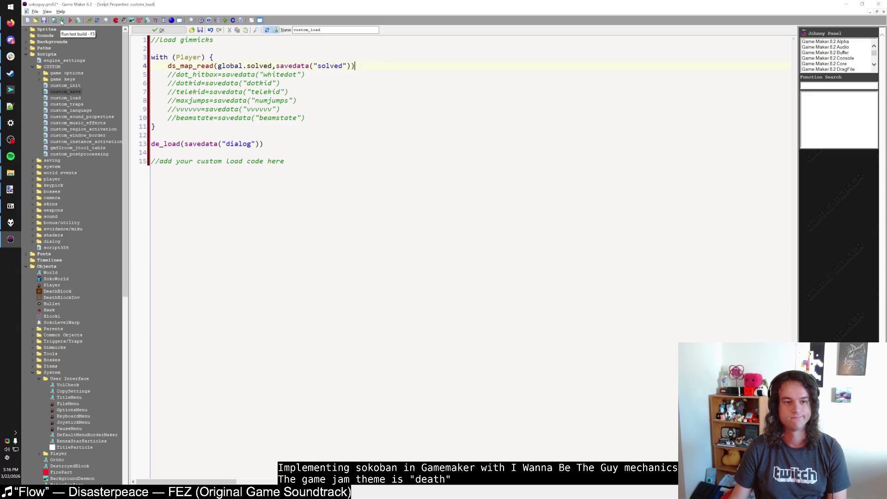
Close custom_load and open the FileMenu object's Draw event code via Find Resource.
click(145, 30)
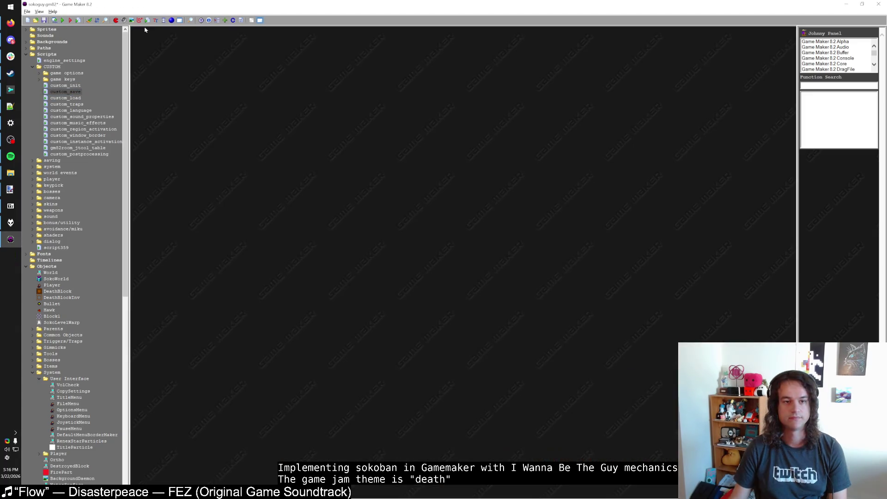
key(ctrl+f)
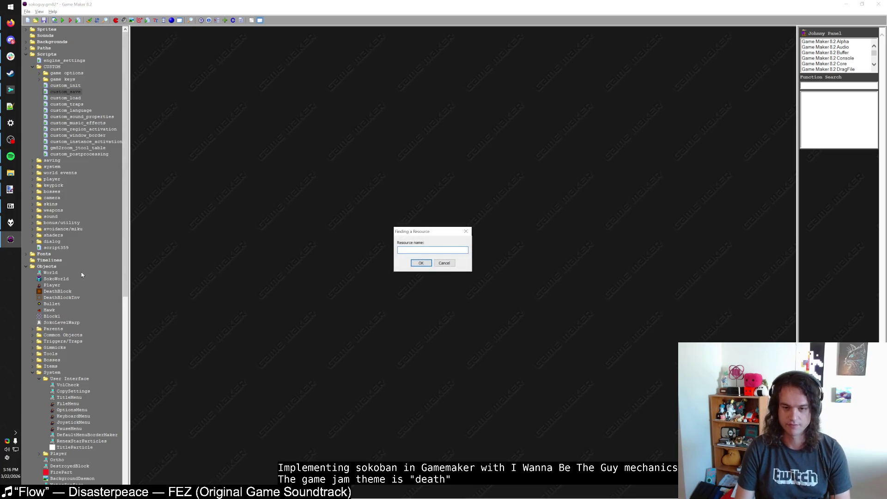
text(FileMen)
key(Return)
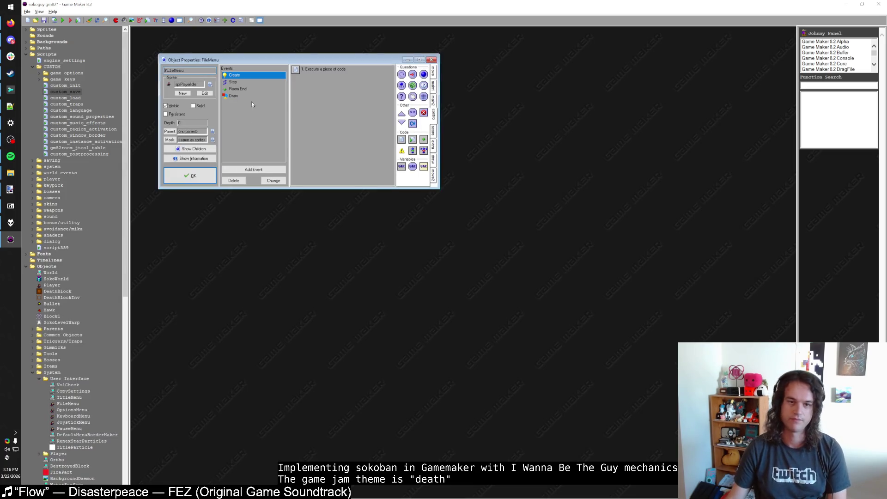
click(234, 95)
double_click(298, 70)
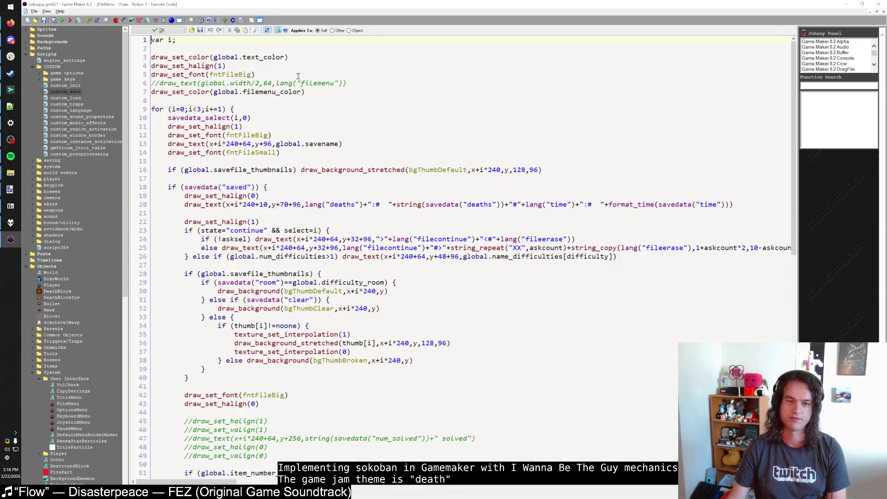
scroll(299, 77, down, 8)
Remove the // from lines 45–49 to restore the num_solved drawing, then launch a test run.
click(192, 248)
key(BackSpace)
key(BackSpace)
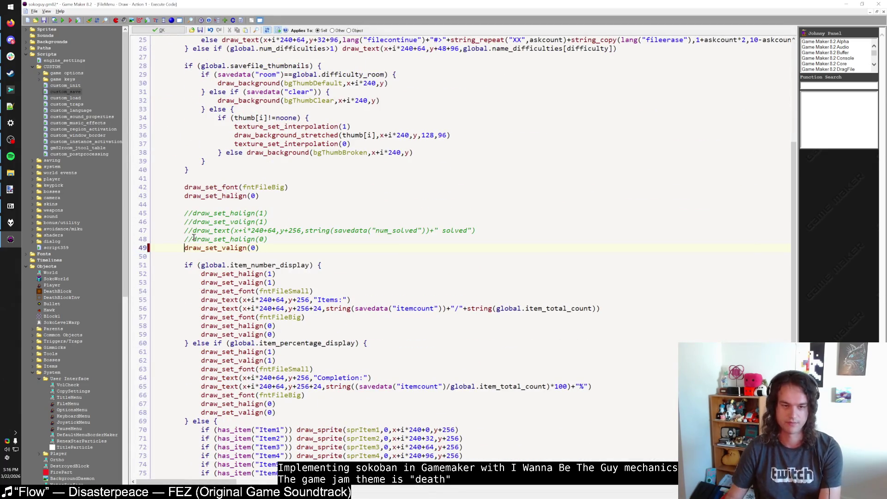
click(194, 239)
key(BackSpace)
key(BackSpace)
key(Up)
key(Delete)
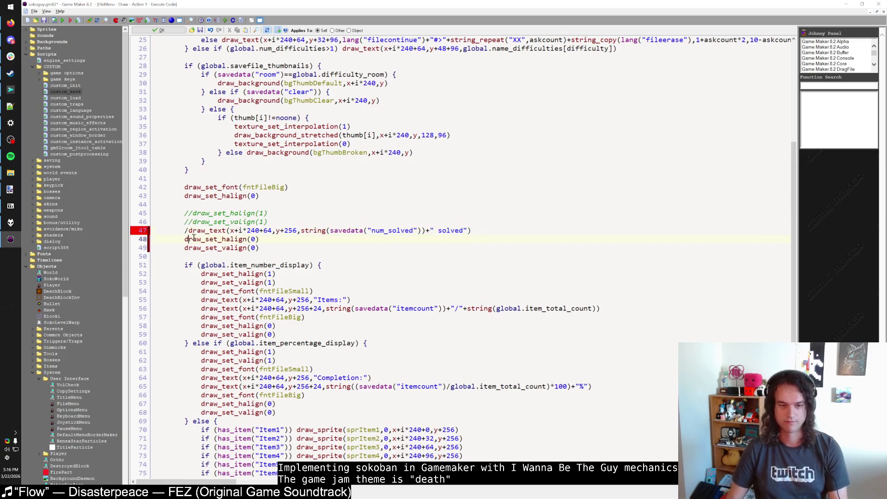
key(Up)
key(Delete)
key(Up)
key(Delete)
key(Delete)
key(Up)
key(Delete)
key(Delete)
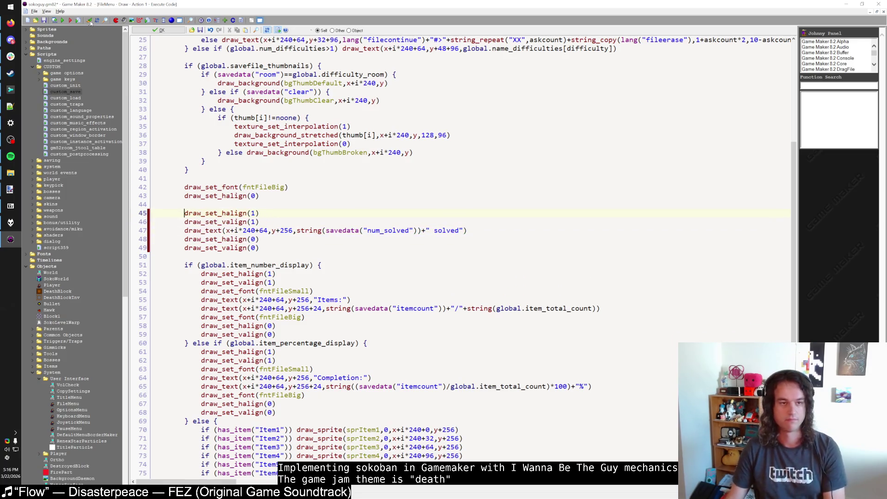
click(62, 20)
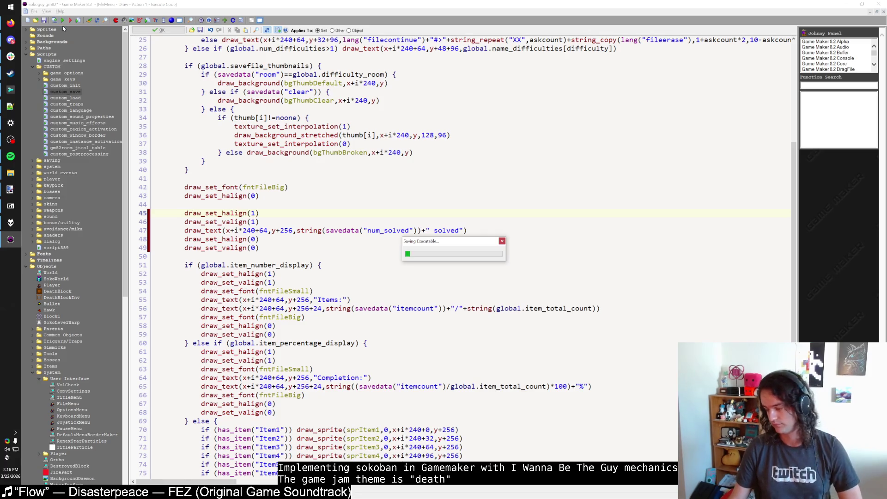
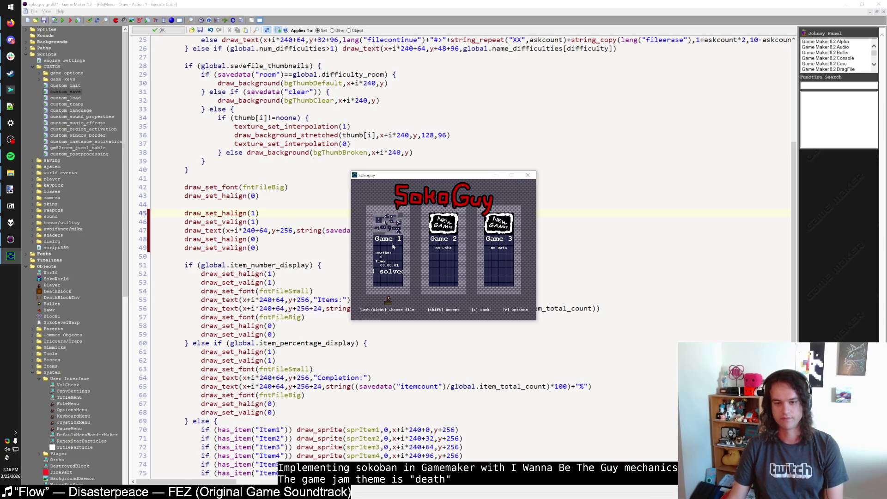
Close the game, comment out the solved-count draw lines 45–49 with //, and rerun with F5.
click(528, 176)
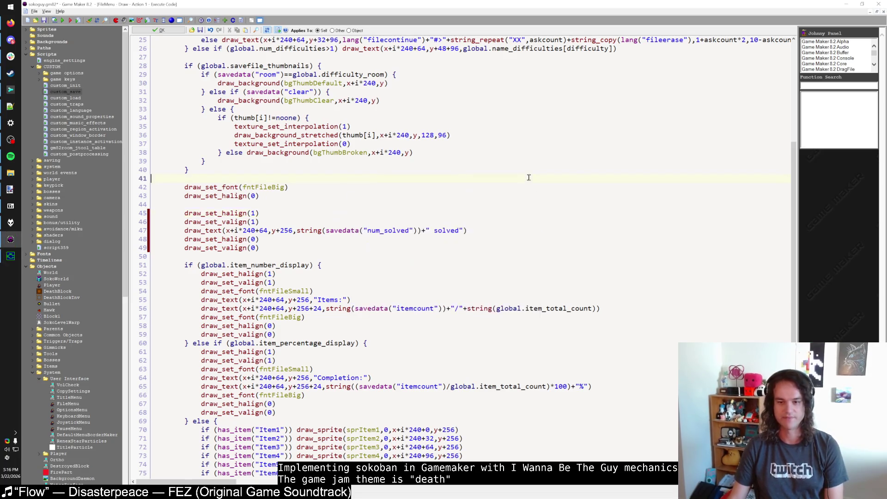
click(185, 245)
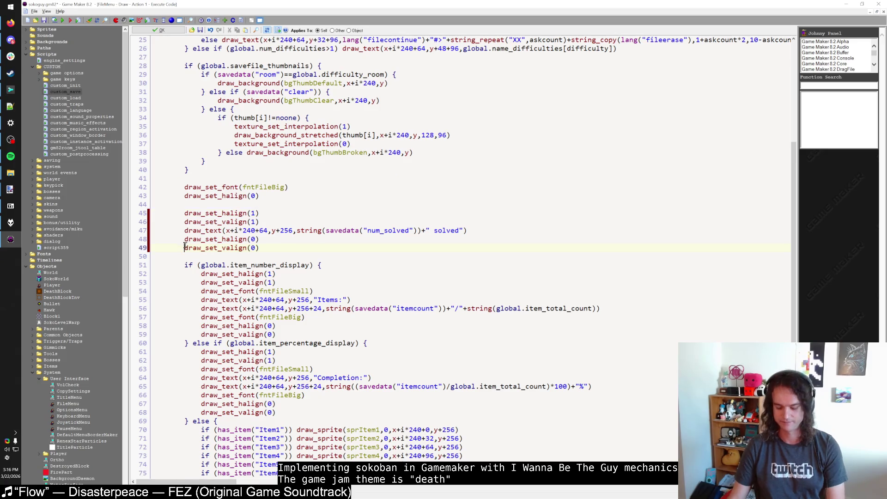
text(//)
click(184, 239)
text(//)
click(184, 230)
text(//)
click(184, 221)
text(/)
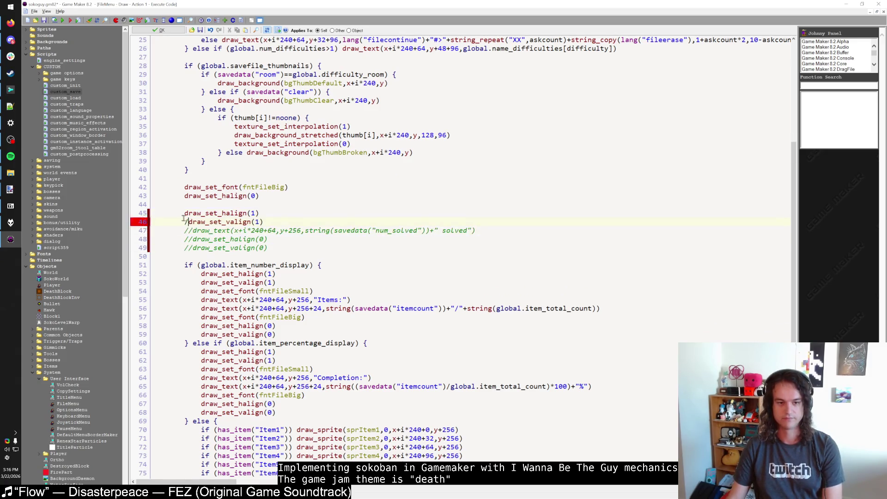
text(/)
click(185, 213)
text(//)
key(F5)
Launch File Explorer from the Start menu, closing the unwanted extra window.
click(11, 6)
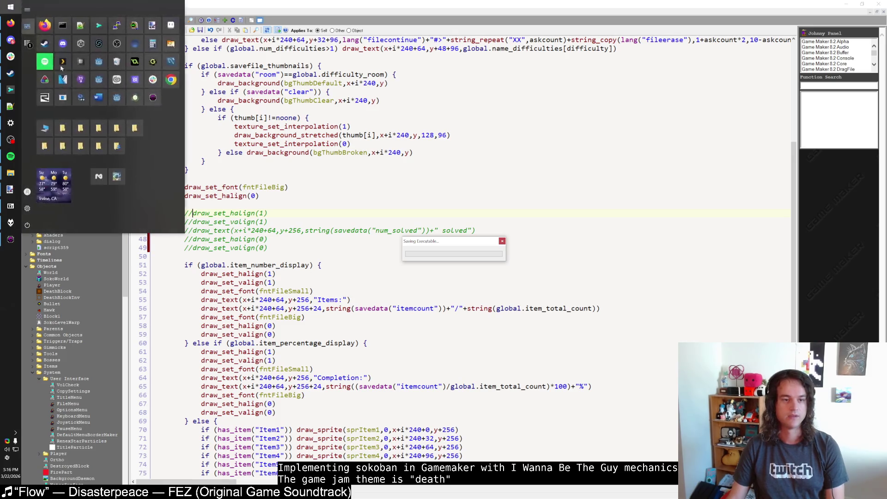
click(117, 128)
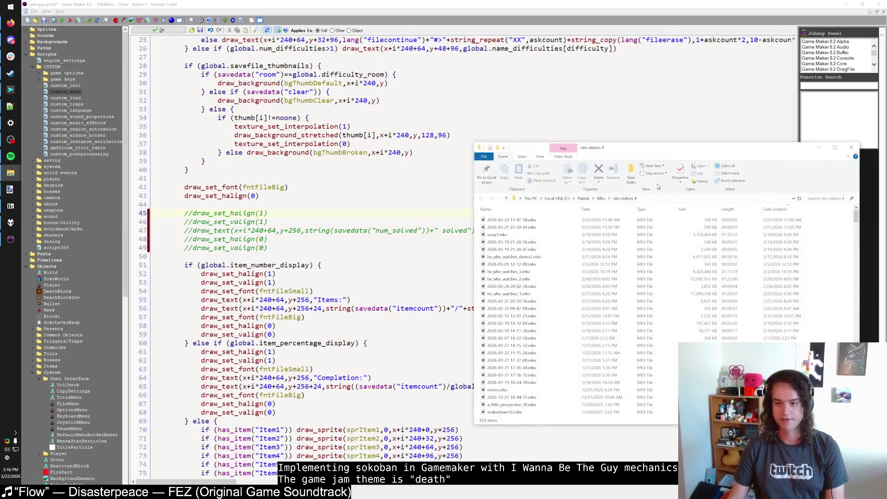
click(852, 147)
click(10, 6)
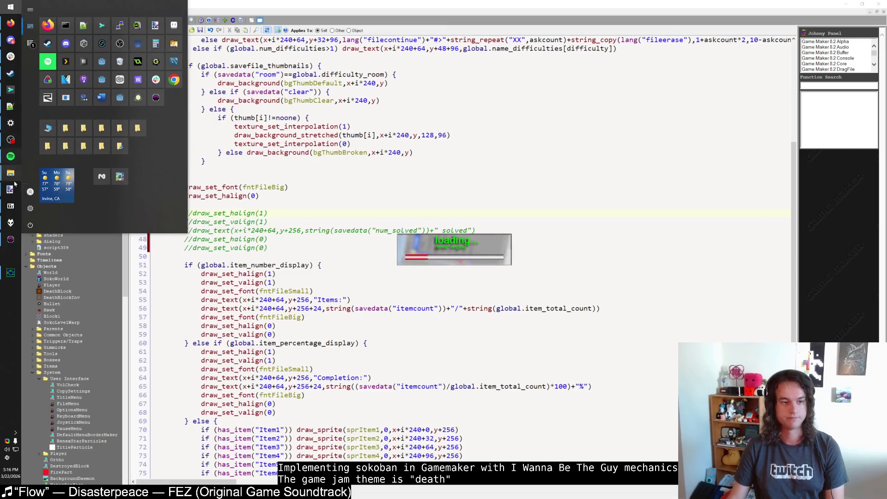
click(59, 231)
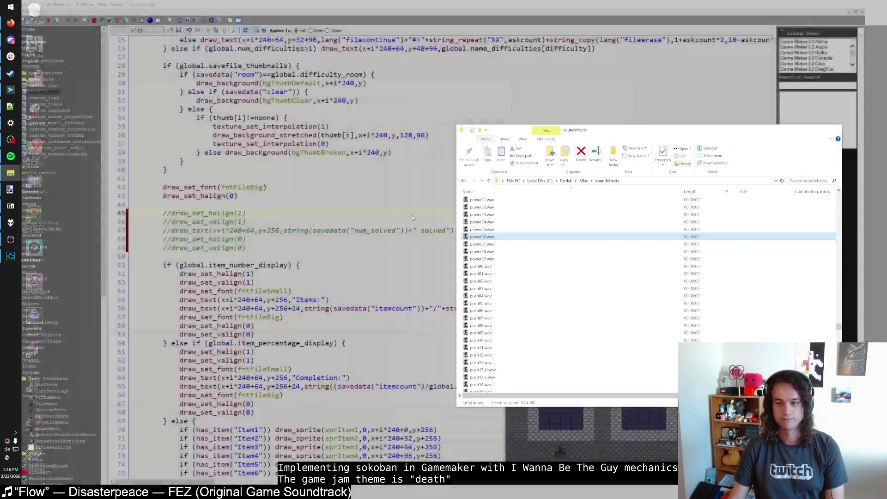
Cycle through the open windows and bring the sokoguy project folder forward.
key(alt+Tab)
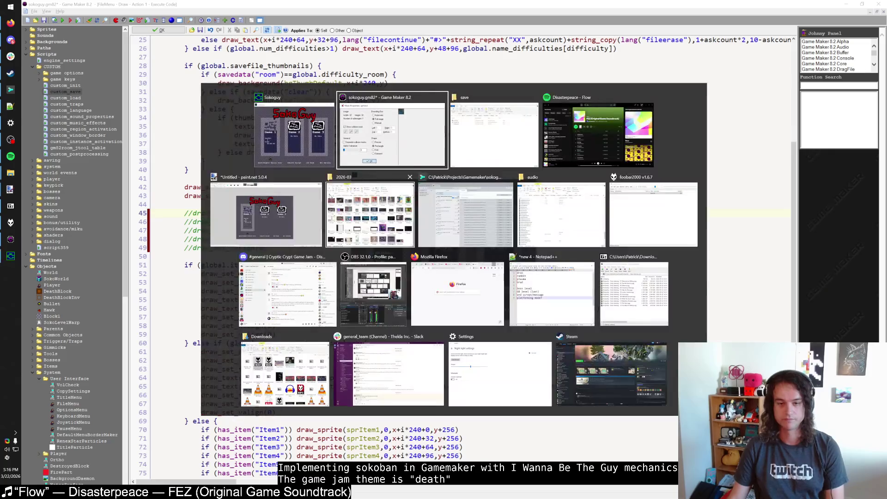
key(alt+Tab)
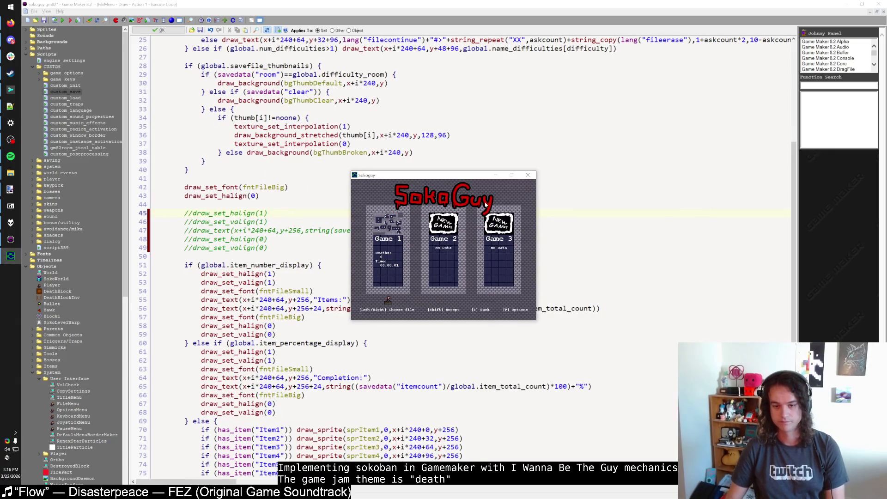
key(alt+Tab)
key(alt+Tab)
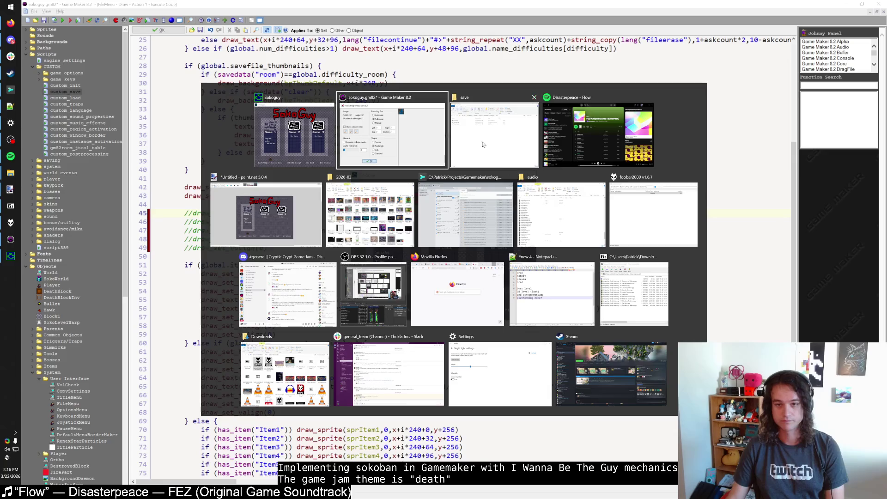
click(626, 216)
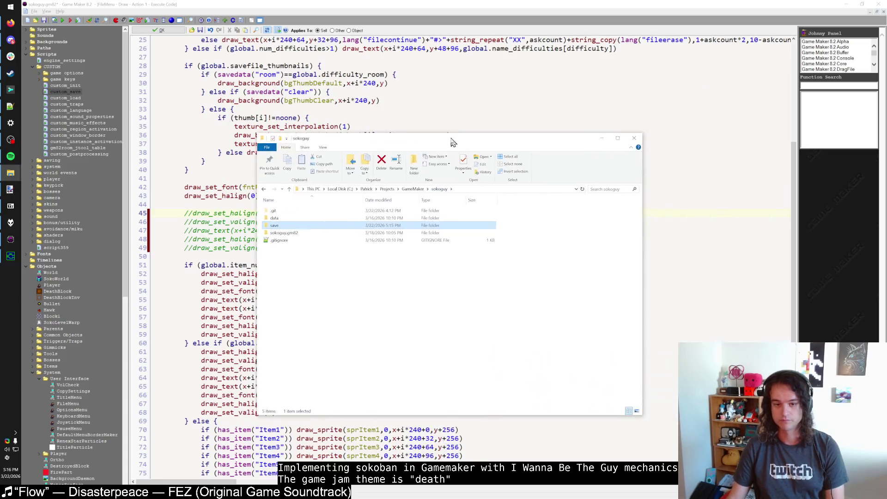
Open the save folder, move Explorer aside, and erase the Game 1 save in the game.
double_click(318, 226)
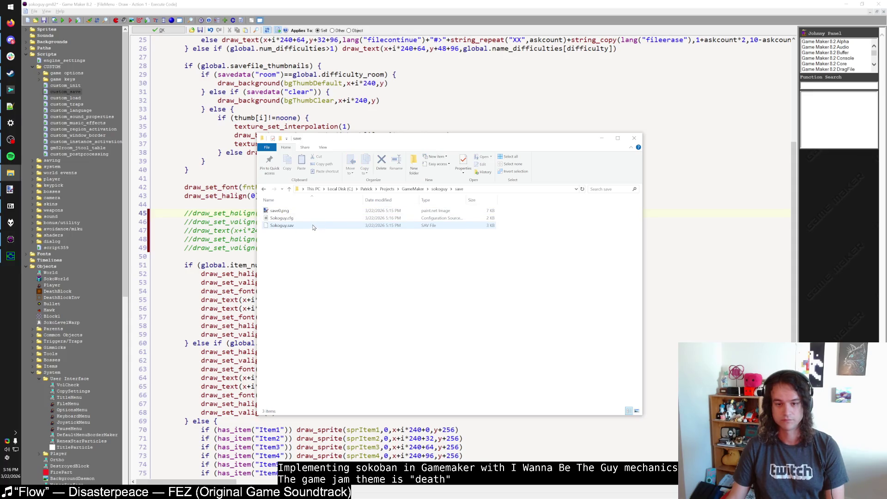
drag(462, 137, 682, 151)
click(440, 240)
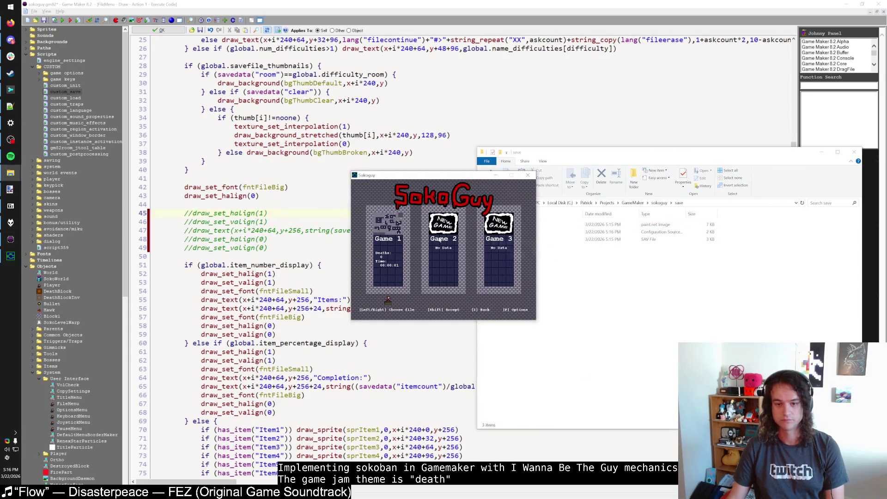
key(shift)
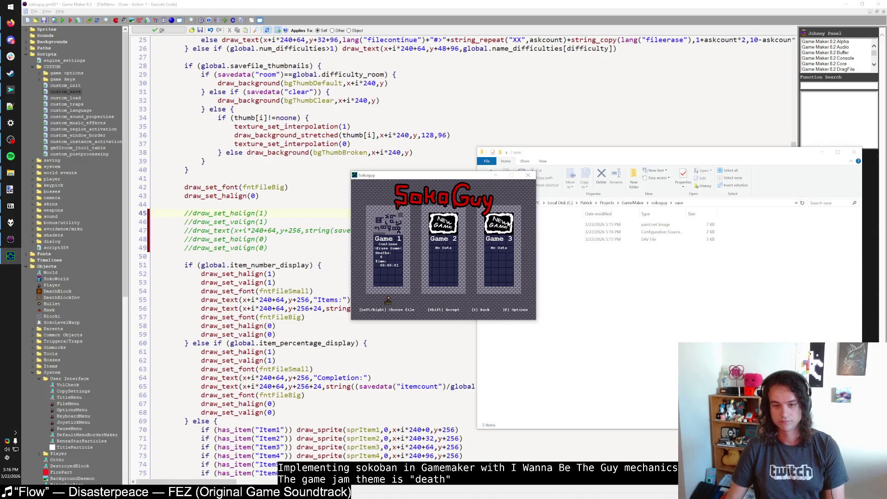
key(shift)
Start a new game in Game 2, return to file-select, and erase the Game 2 save.
key(alt+Tab)
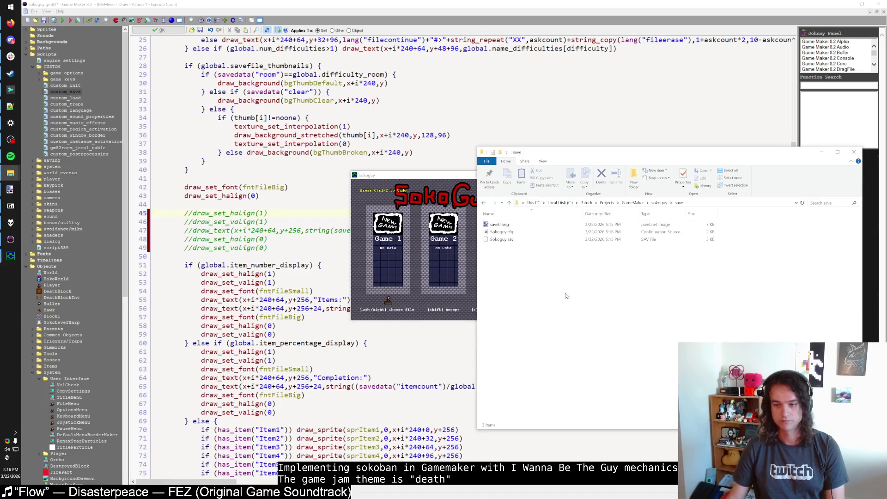
click(431, 272)
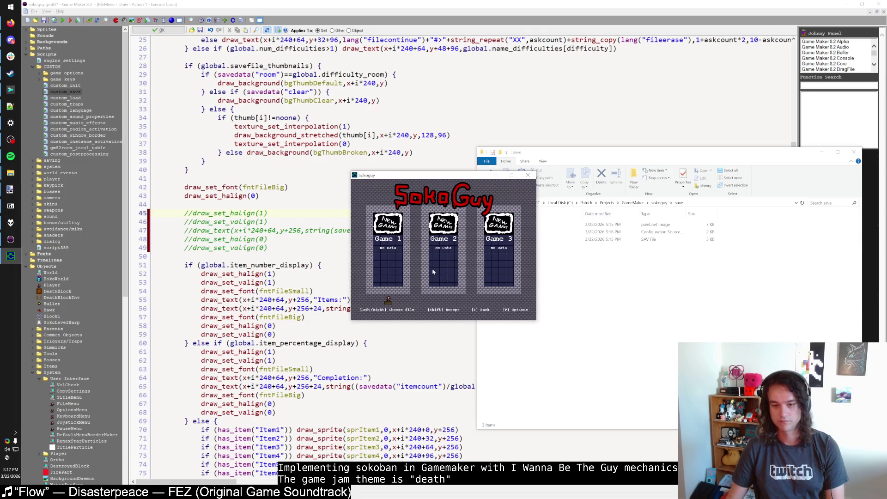
key(Right)
key(shift)
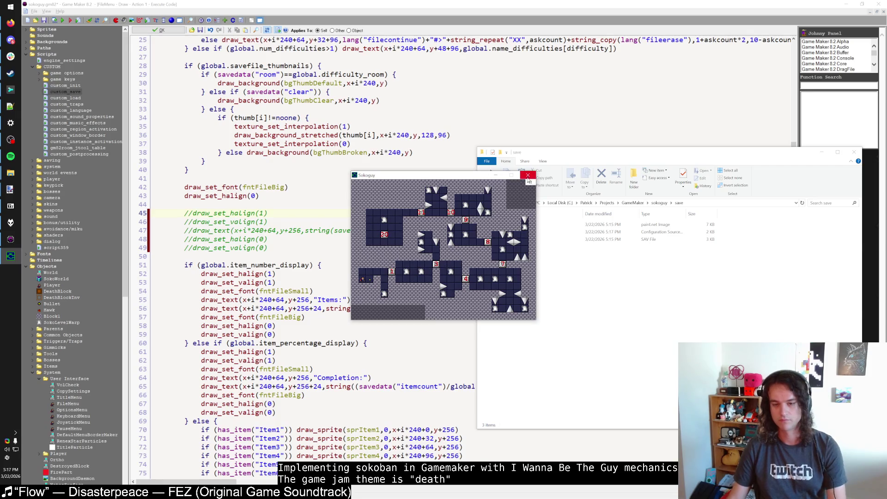
key(F2)
key(Down)
key(shift)
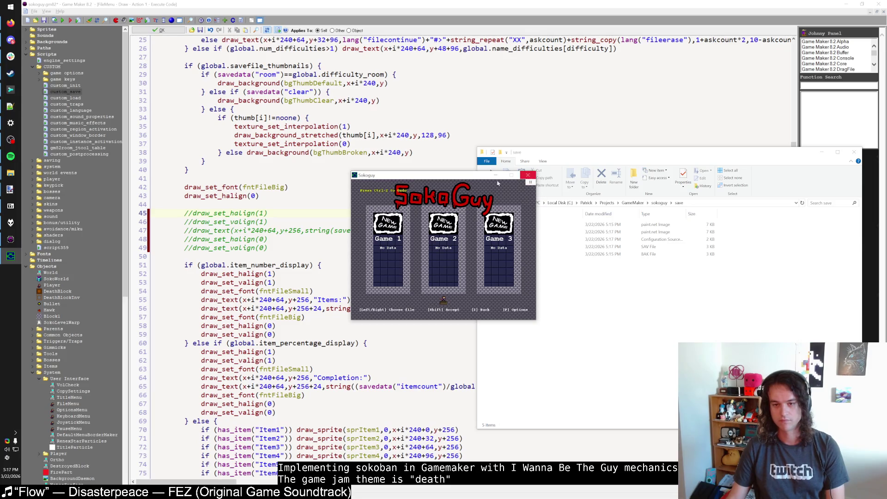
Close the game and delete the five save files, leaving only Sokoguy.cfg.
drag(523, 176, 387, 167)
click(392, 166)
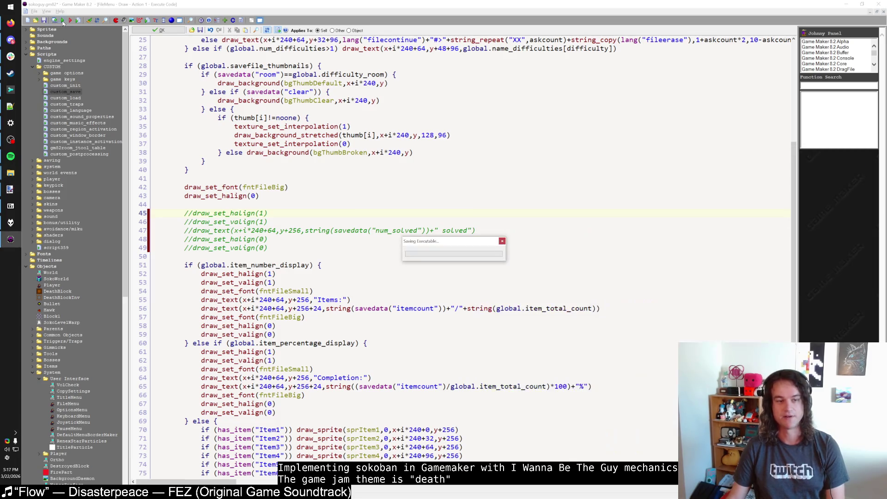
key(alt+Tab)
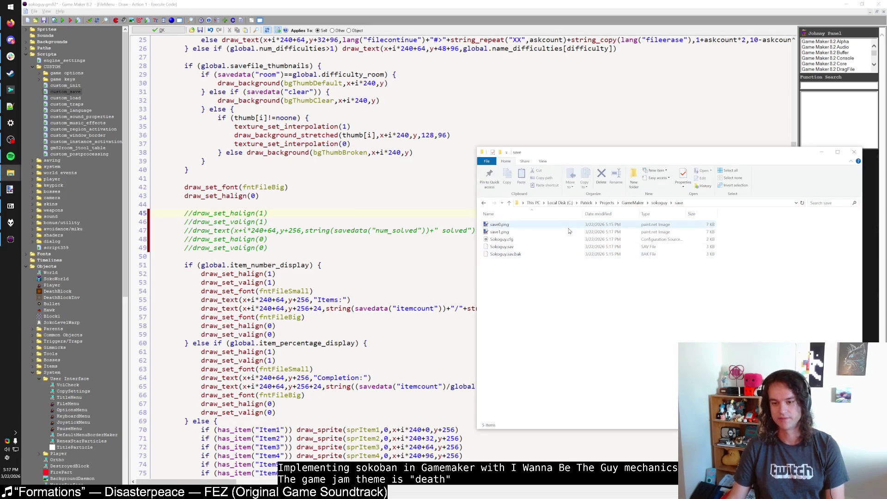
drag(573, 263, 536, 224)
key(Delete)
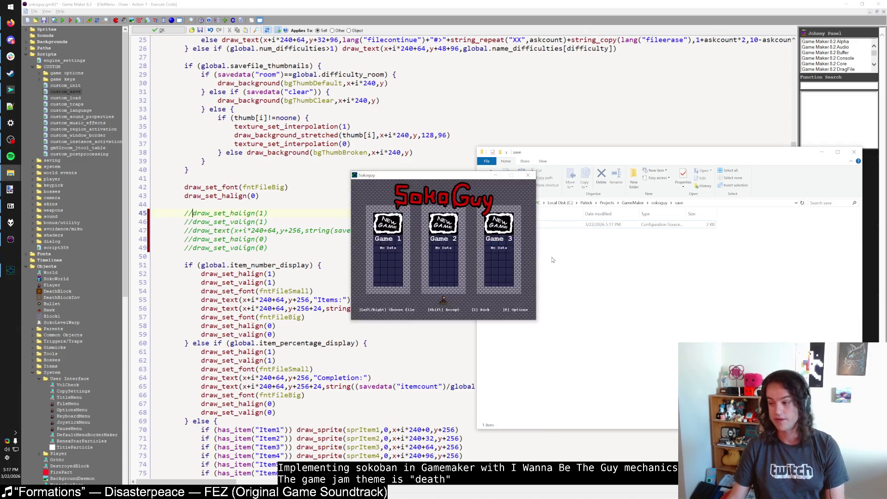
Retest by starting a new Game 1, then close the game and return to Game Maker.
key(Left)
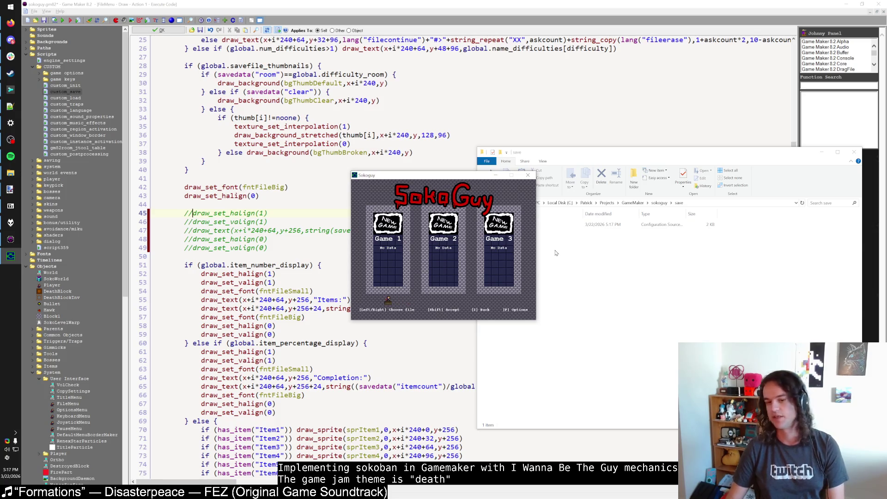
key(shift)
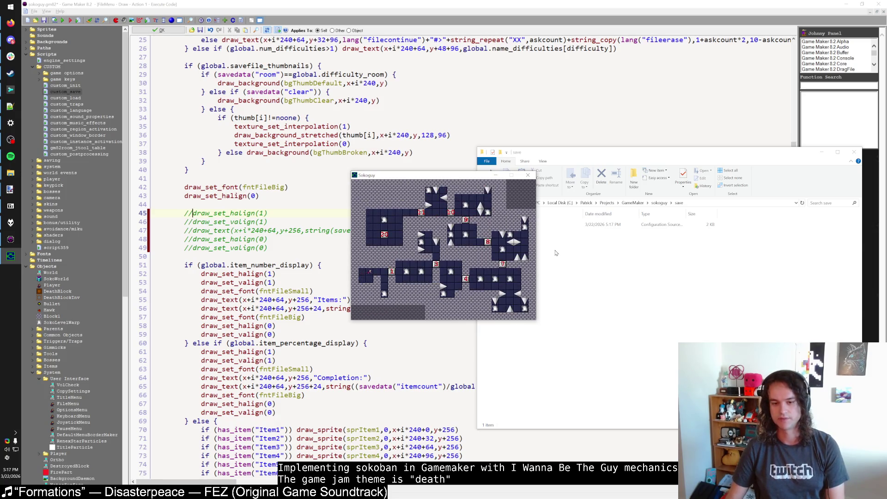
key(Right)
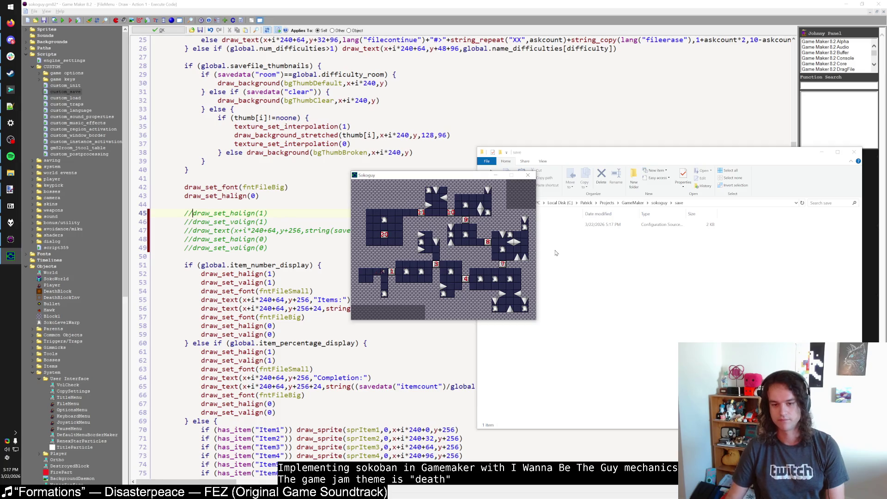
click(528, 175)
key(alt+Tab)
key(alt+Tab)
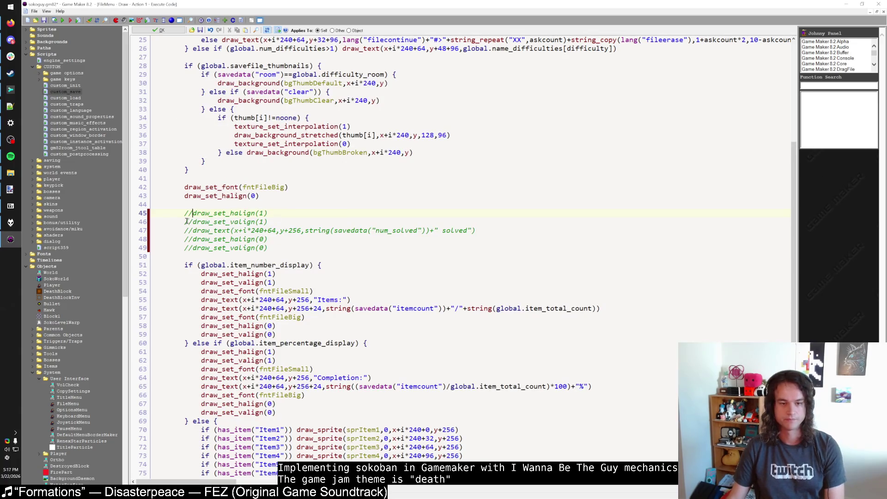
Uncomment lines 45–49 to restore the solved-count code and run the game to check it.
click(185, 213)
key(Delete)
key(Delete)
click(185, 221)
key(Delete)
key(Delete)
key(Delete)
key(Delete)
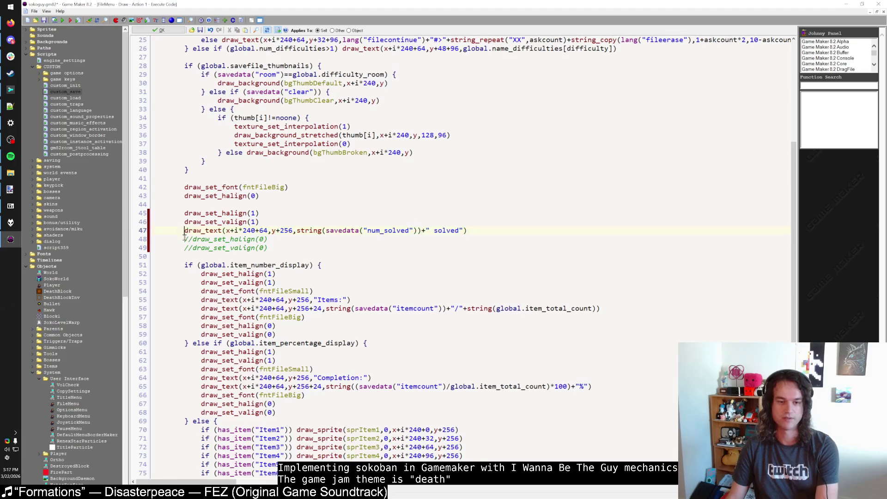
key(Down)
key(Delete)
key(Delete)
key(Down)
key(Delete)
key(Delete)
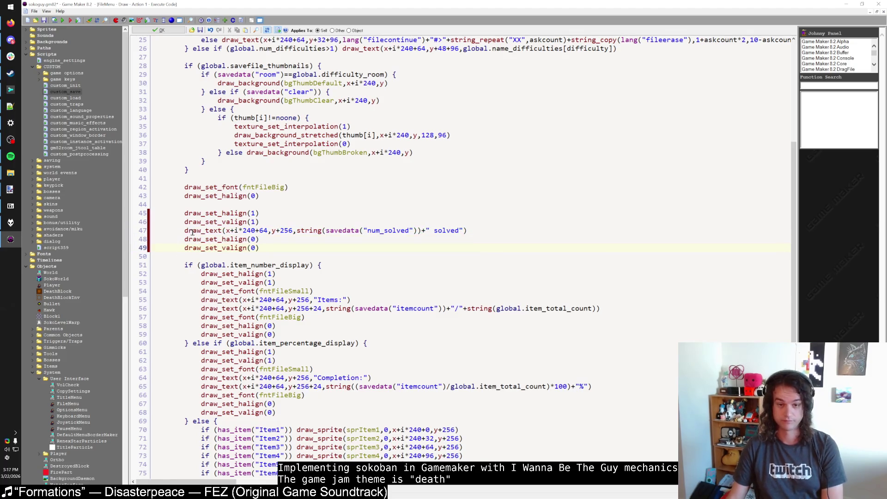
click(282, 220)
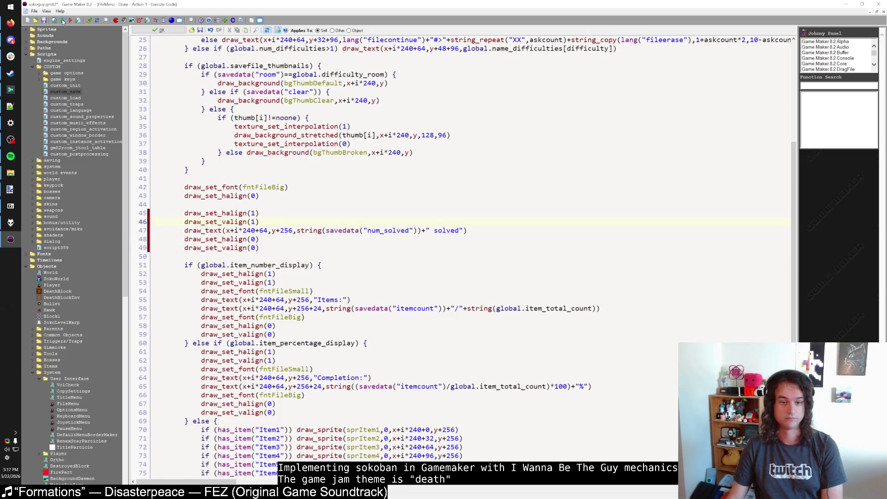
click(63, 21)
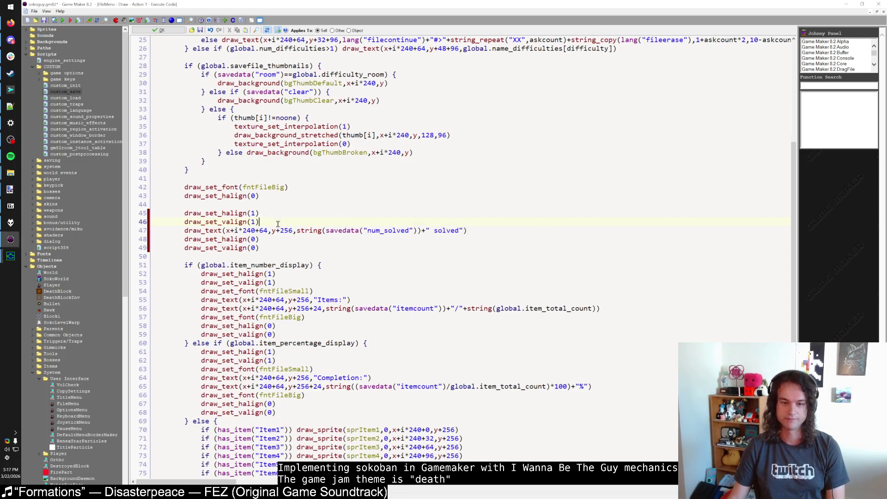
key(Escape)
Copy draw_set_font(fntFileSmall) from line 54 and paste it before the solved-count draw_text.
drag(204, 290, 338, 291)
key(ctrl+c)
click(295, 227)
key(Down)
key(Down)
key(Down)
key(Down)
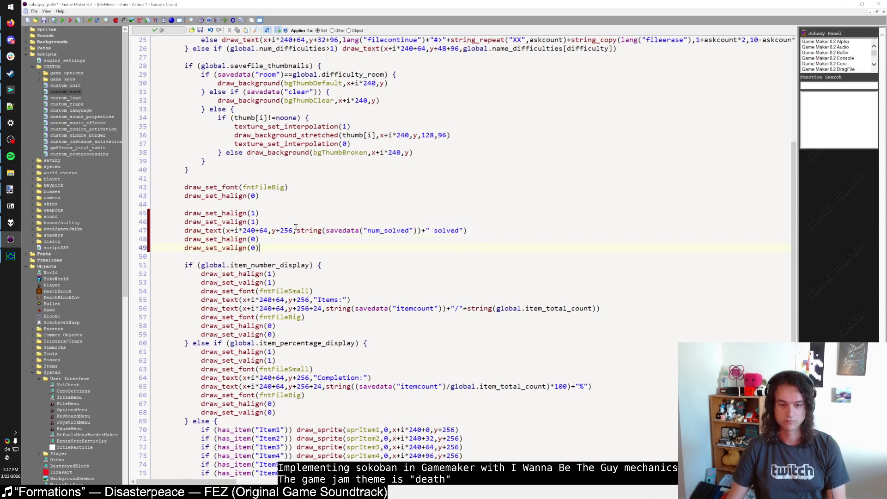
click(296, 226)
key(Return)
key(ctrl+v)
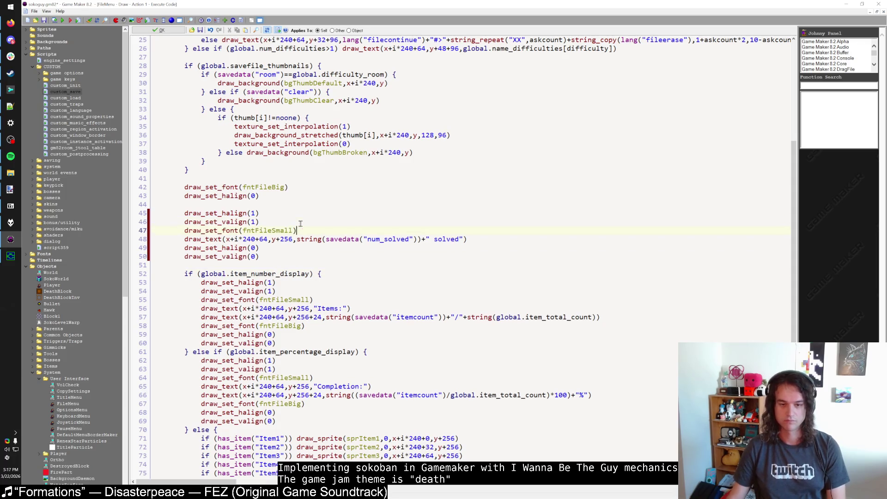
Add draw_set_font(fntFileBig) after the solved-count line and run the game with F5.
click(505, 237)
key(Return)
text(draw_set_font(fntFile)
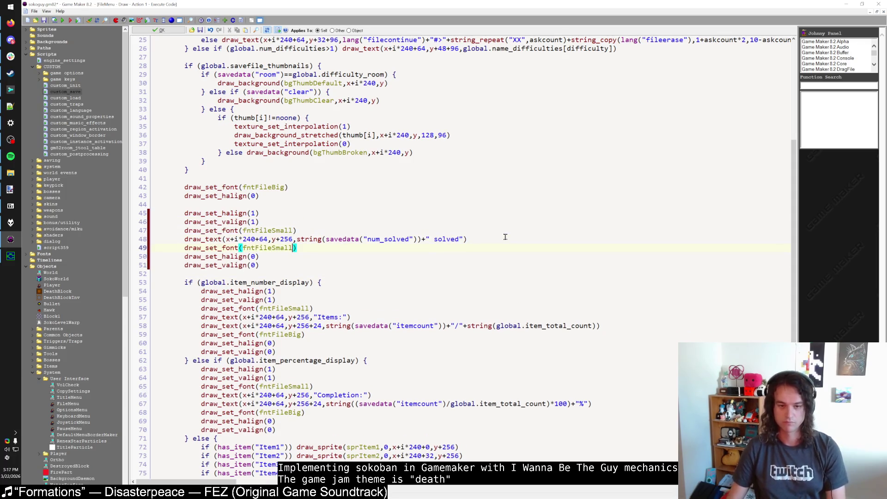
text(Big)
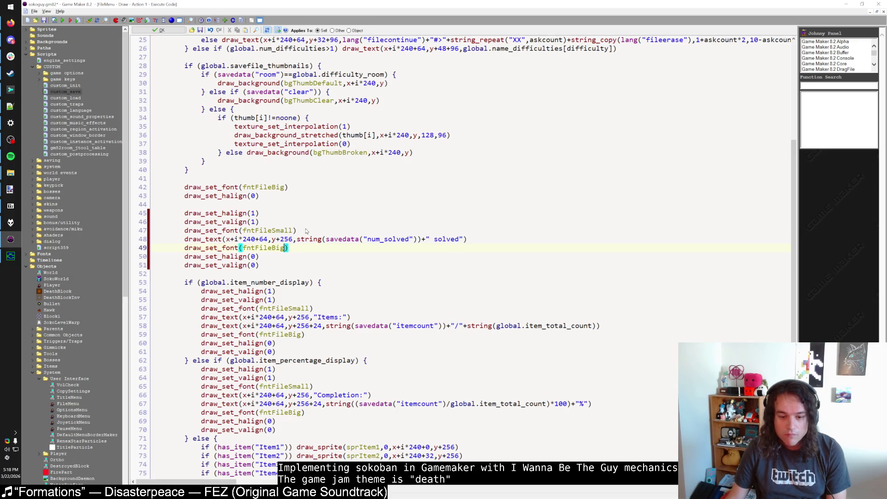
click(297, 239)
key(F5)
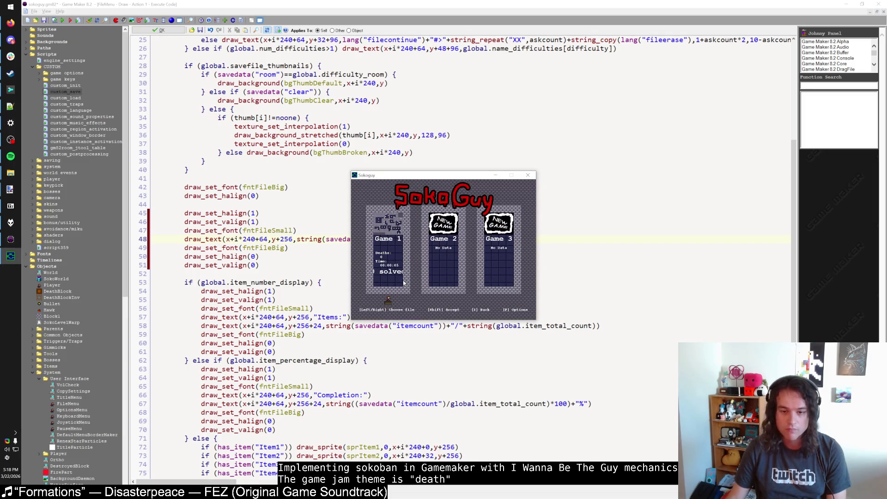
Lower the solved text by changing its y to y+256+32, then rerun the game.
key(Escape)
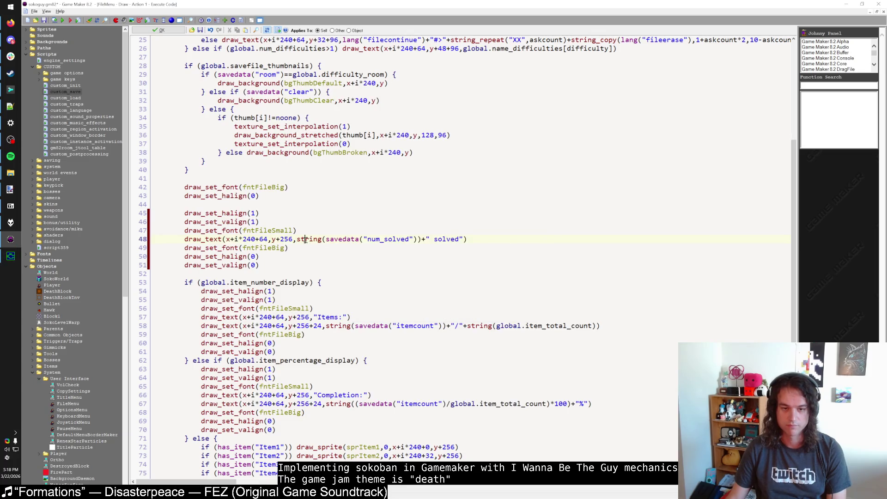
click(294, 239)
text(+)
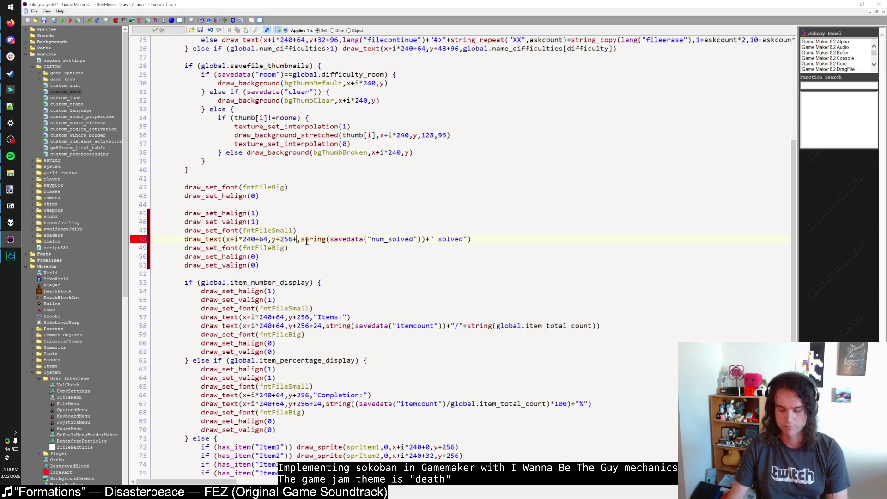
text(32)
key(F5)
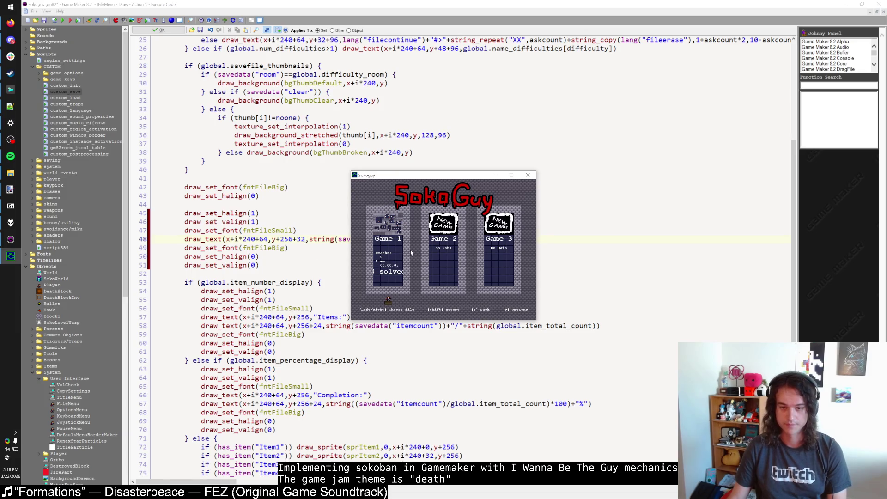
Rerun the game several times to check the lowered solved-count text.
key(Escape)
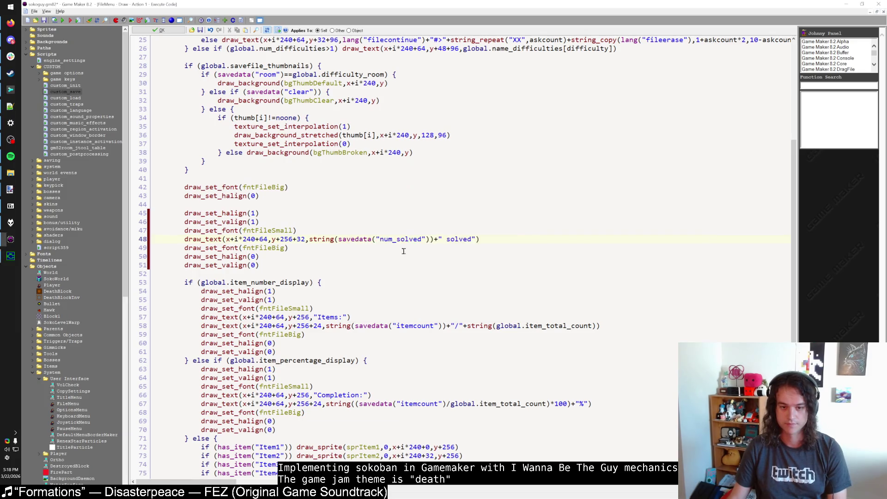
scroll(403, 250, up, 5)
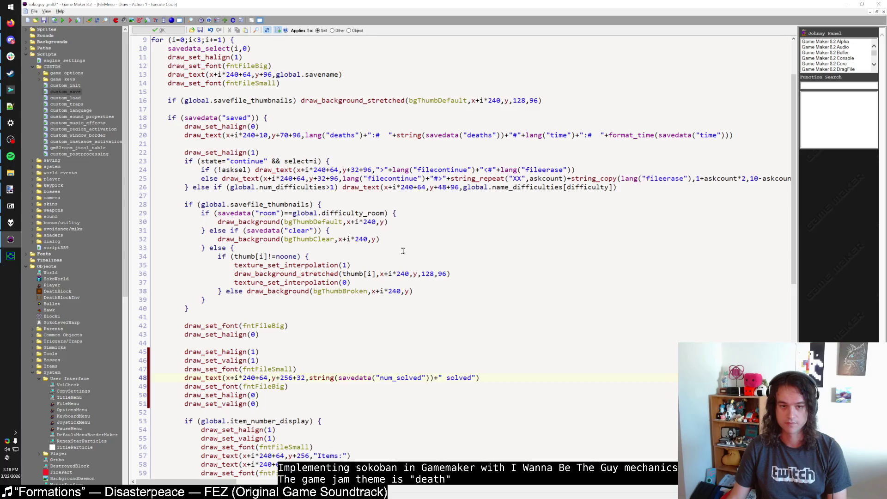
key(F5)
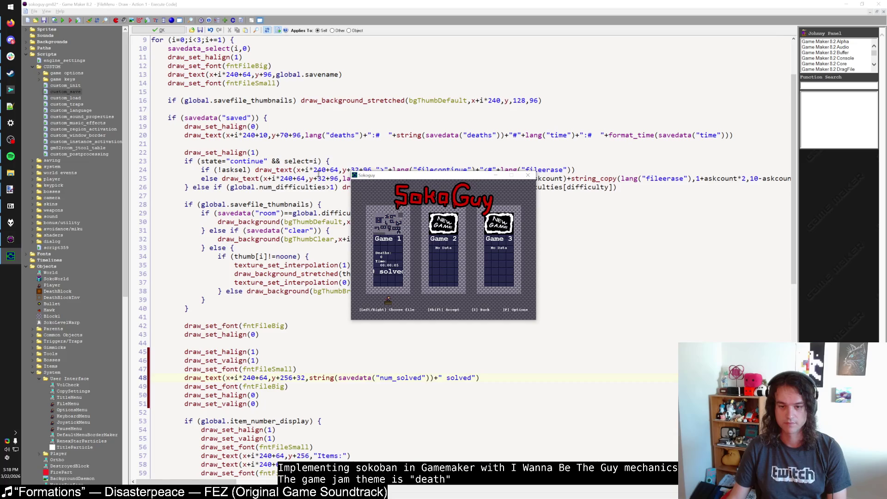
key(Escape)
scroll(318, 177, down, 3)
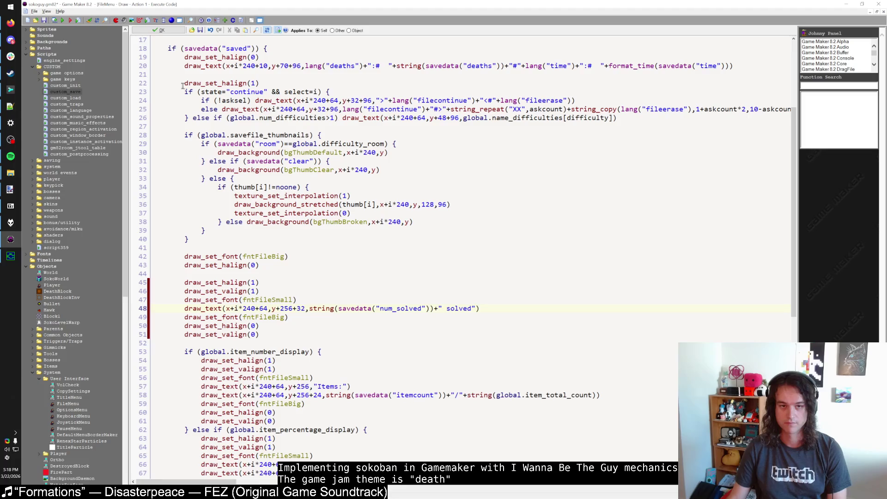
click(254, 282)
key(F5)
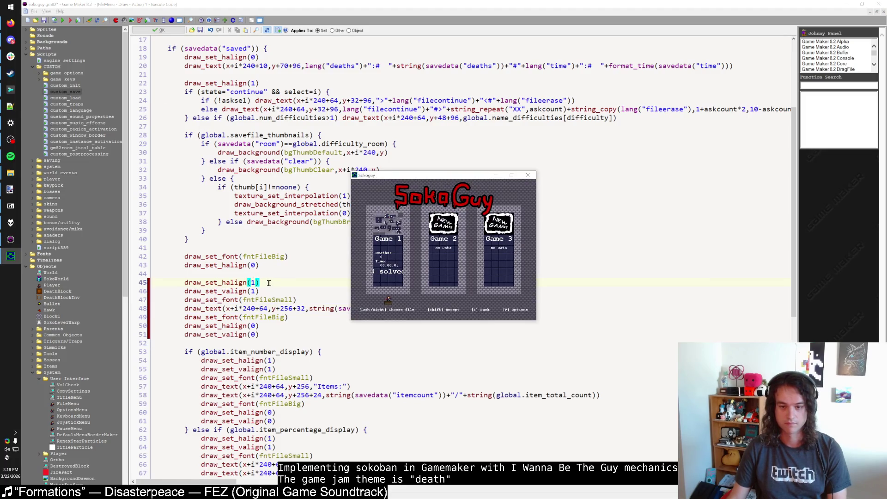
key(Escape)
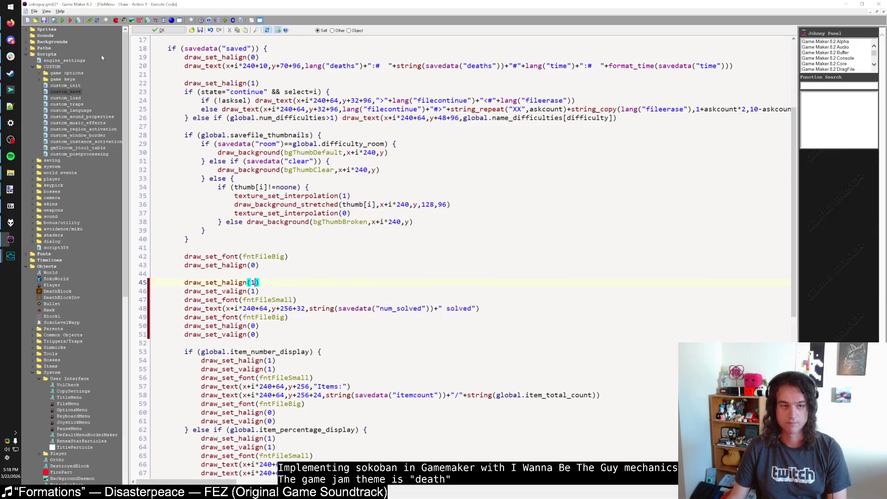
click(63, 21)
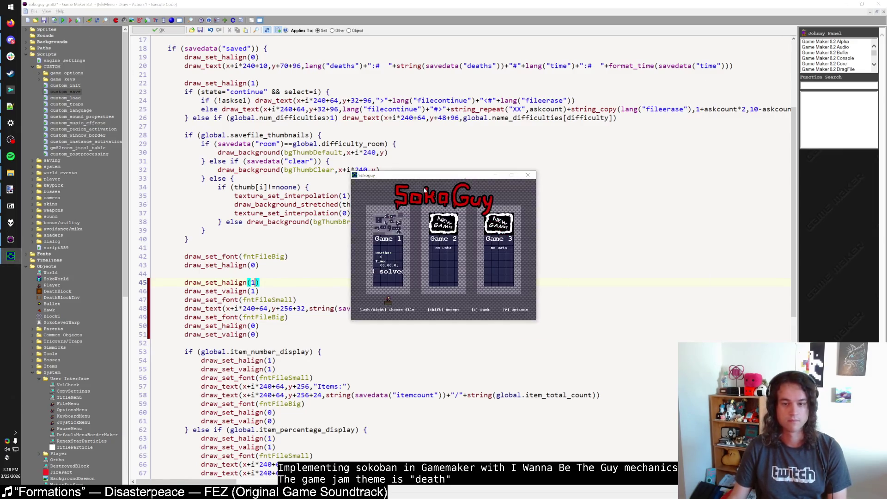
click(528, 182)
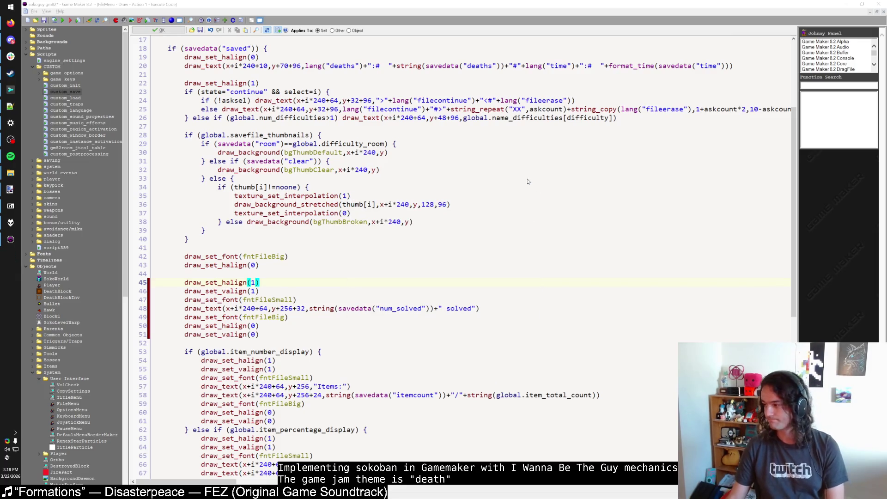
key(F5)
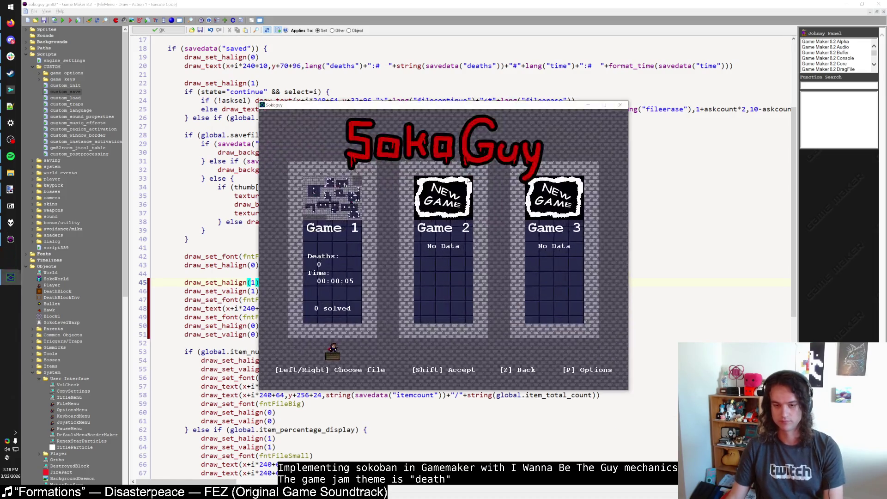
Move the file selector between Game 1 and Game 2 to check '0 solved', then close.
key(Right)
key(Left)
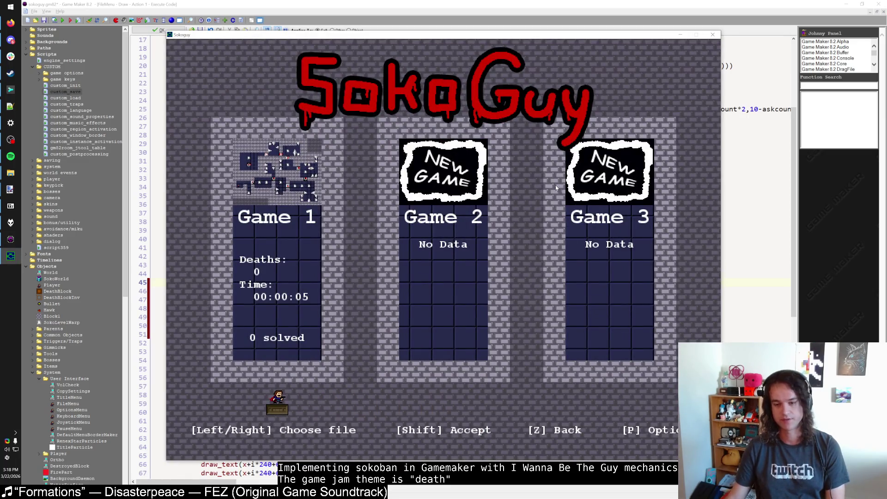
key(Right)
key(Left)
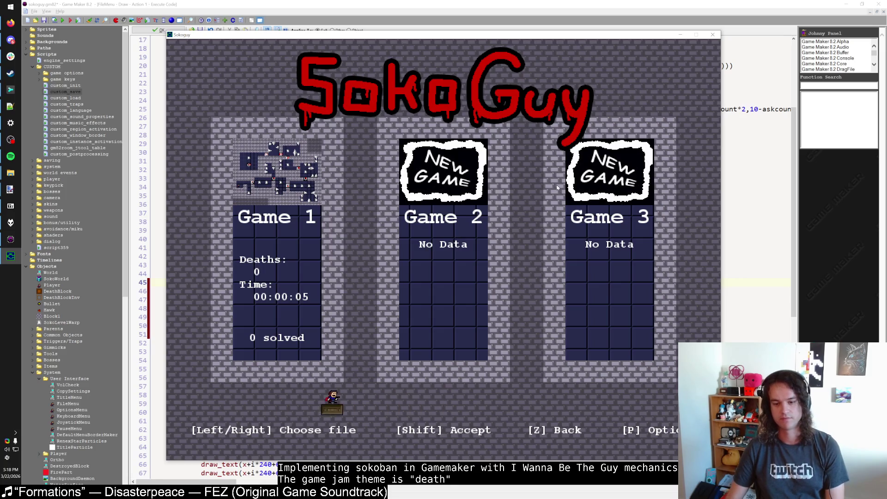
key(Escape)
Look up the TitleMenu object with Ctrl+T, close its properties, and run the game again.
key(ctrl+t)
text(t)
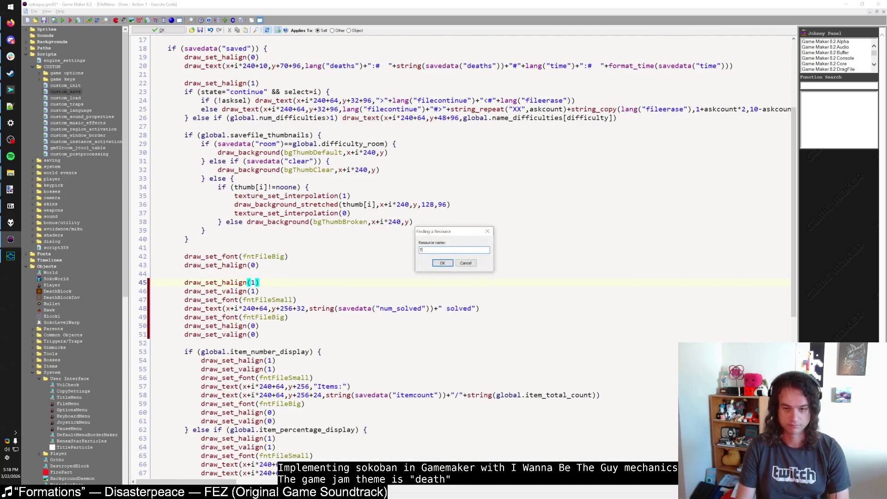
text(u)
key(Return)
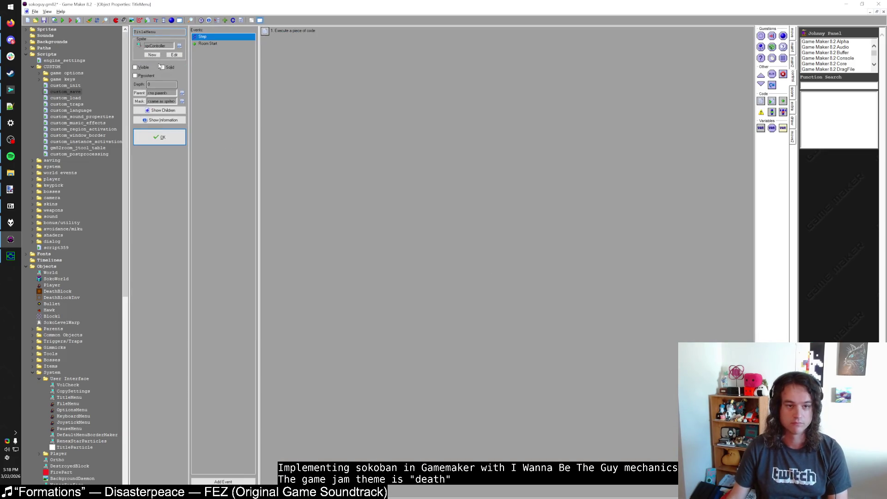
key(Return)
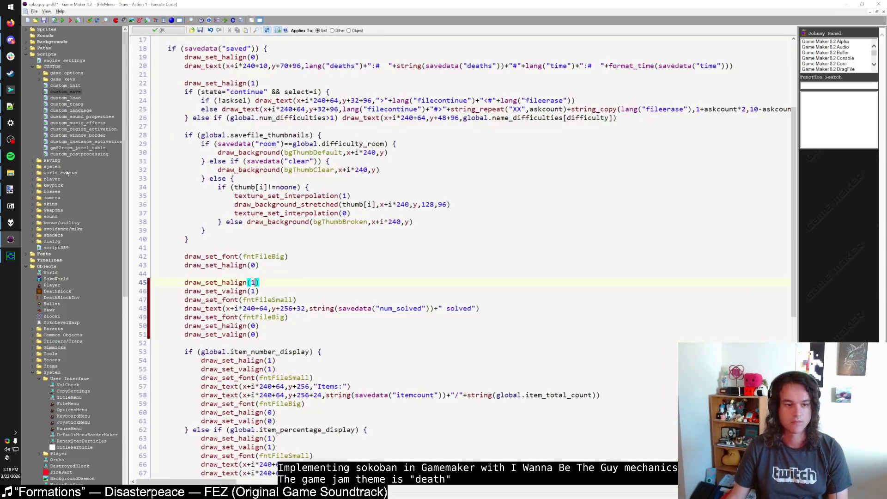
key(F5)
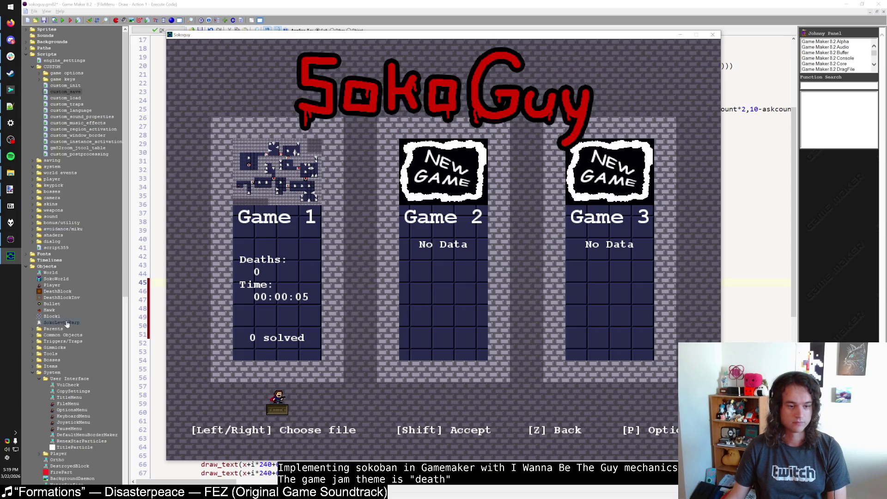
Continue Game 1 onto the world map and walk into the level below.
scroll(69, 316, down, 5)
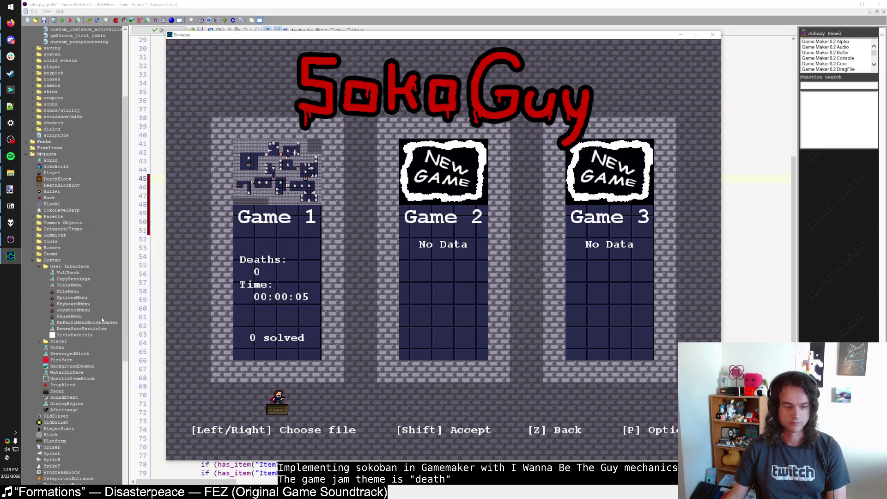
key(shift)
key(shift)
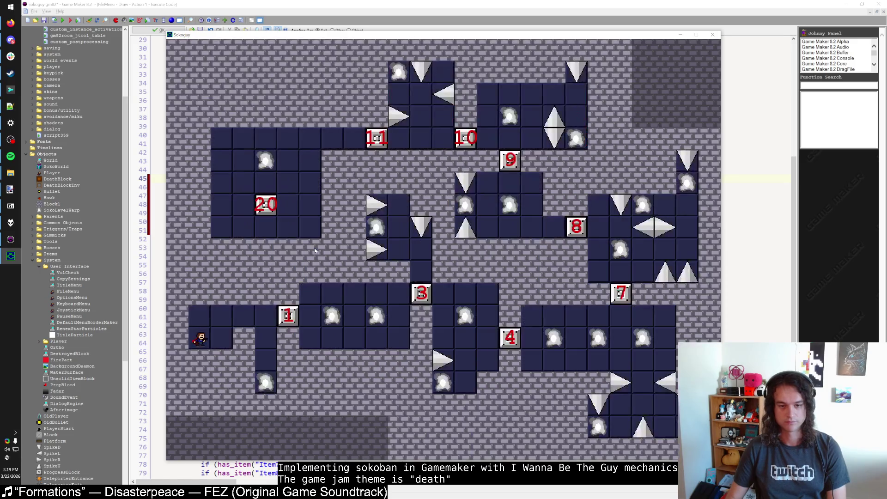
key(Right)
key(Up)
key(Right)
key(Right)
key(Down)
key(Down)
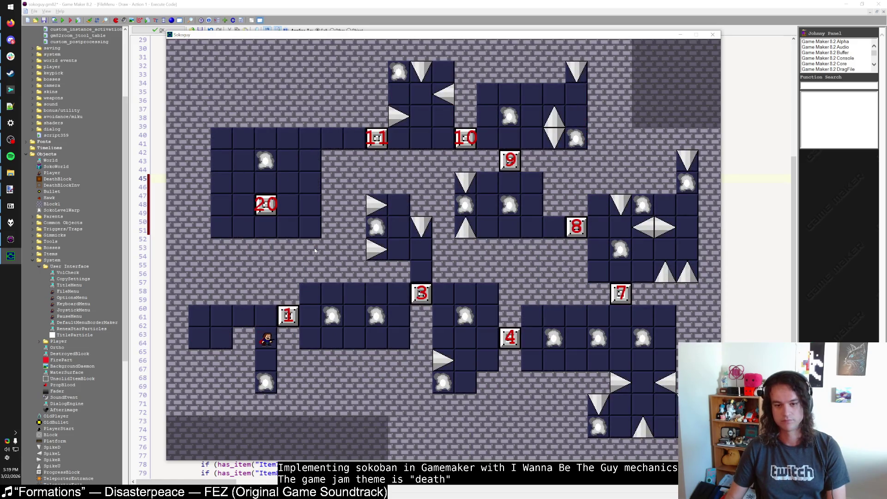
key(Down)
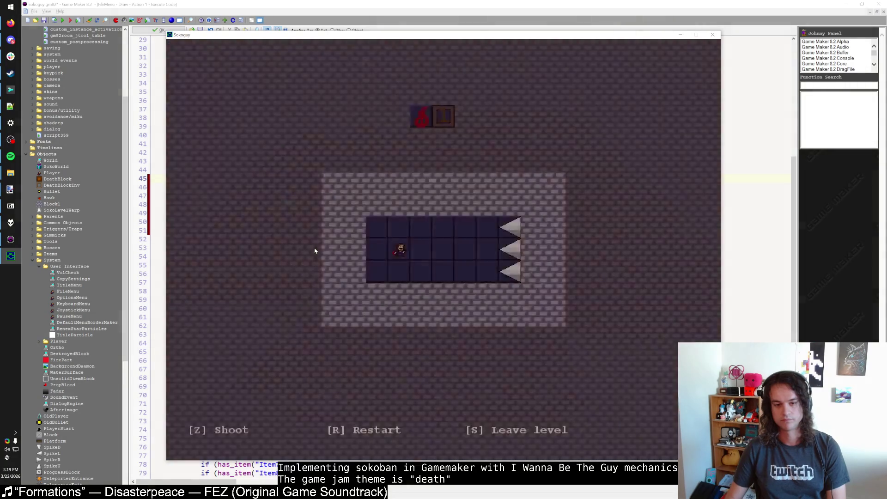
Walk toward the spikes, shoot them, and move on to the next level.
key(Up)
key(Right)
key(Right)
key(Right)
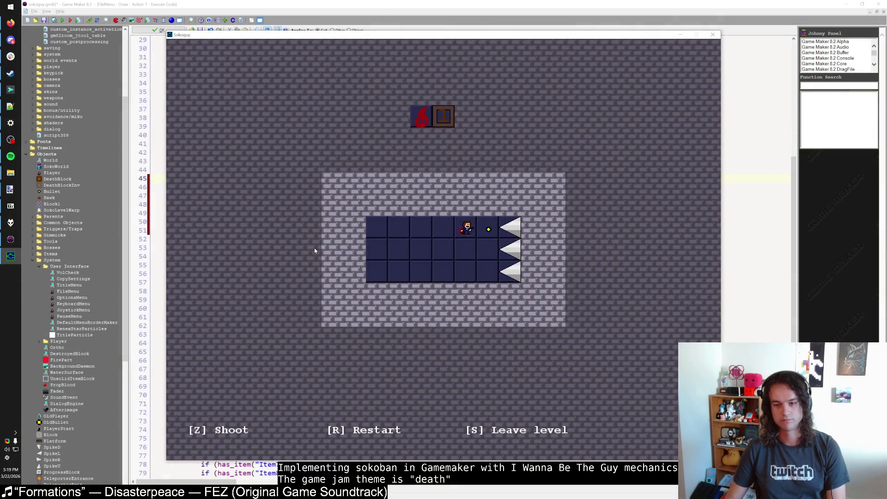
key(Right)
key(z)
key(Right)
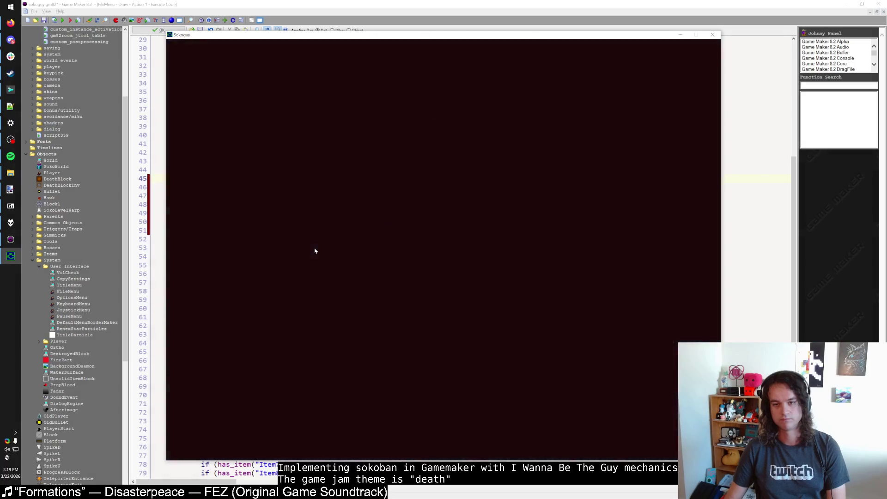
key(Up)
key(Up)
key(Up)
key(Right)
key(Right)
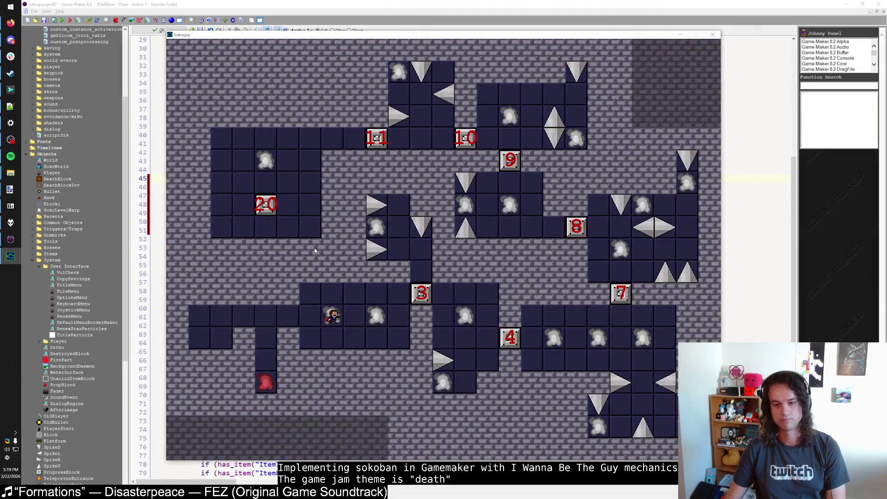
key(Right)
key(Right)
key(Right)
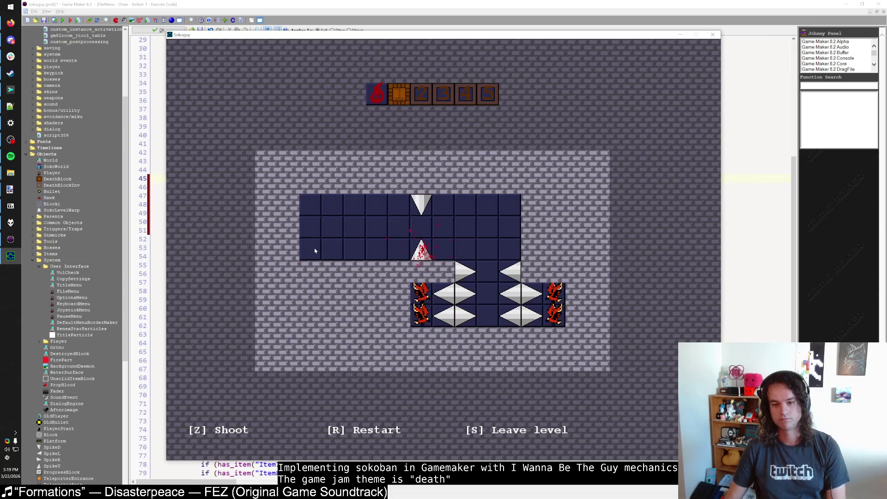
Restart after dying, return to file-select, and close the game back to the Draw code.
key(r)
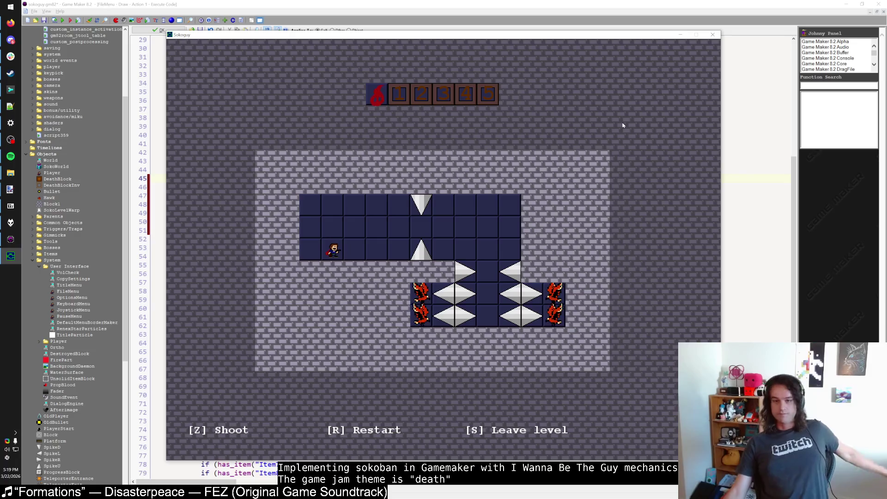
key(s)
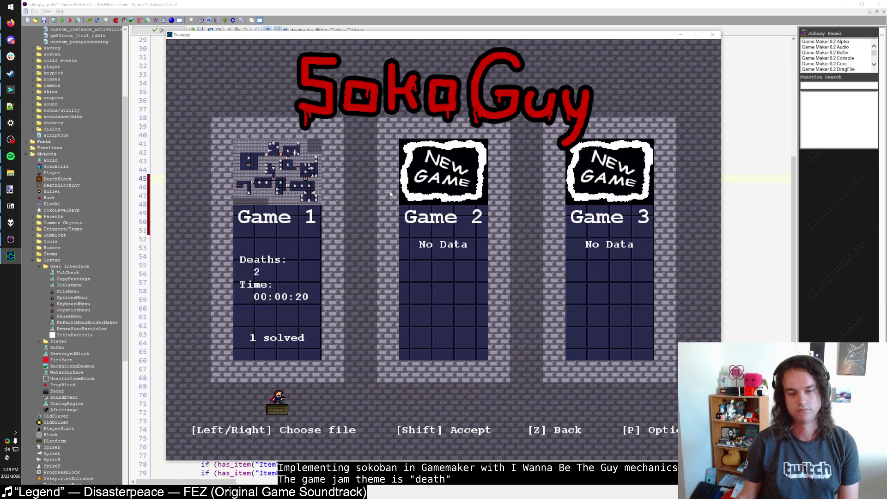
click(712, 34)
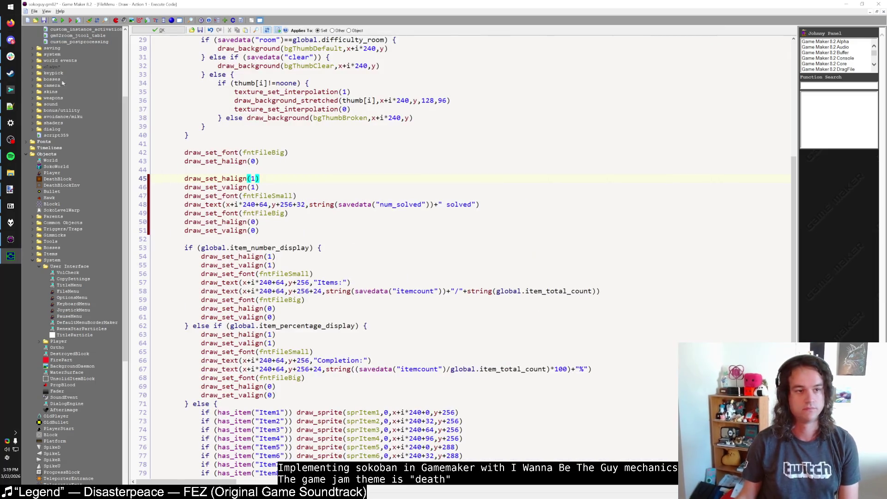
scroll(63, 257, down, 6)
scroll(63, 257, down, 6)
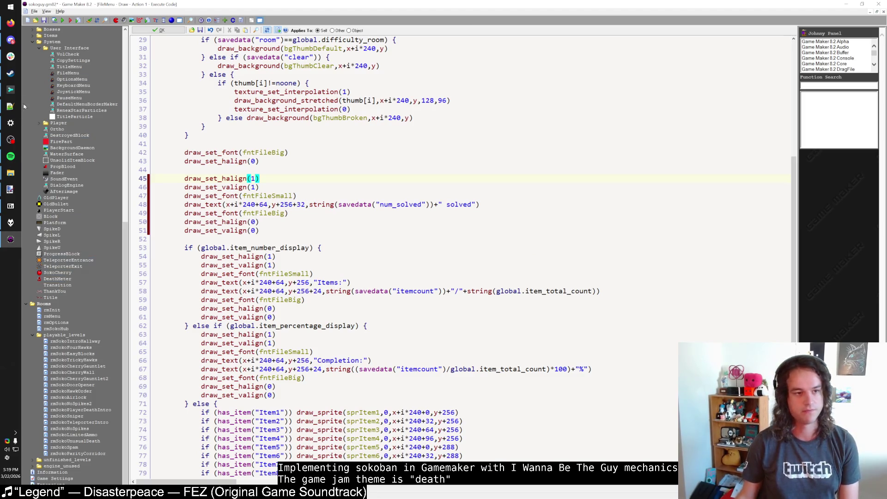
Delete the 'end screen/message' line from the to-do note, leaving 'platforming mode?' last.
click(13, 109)
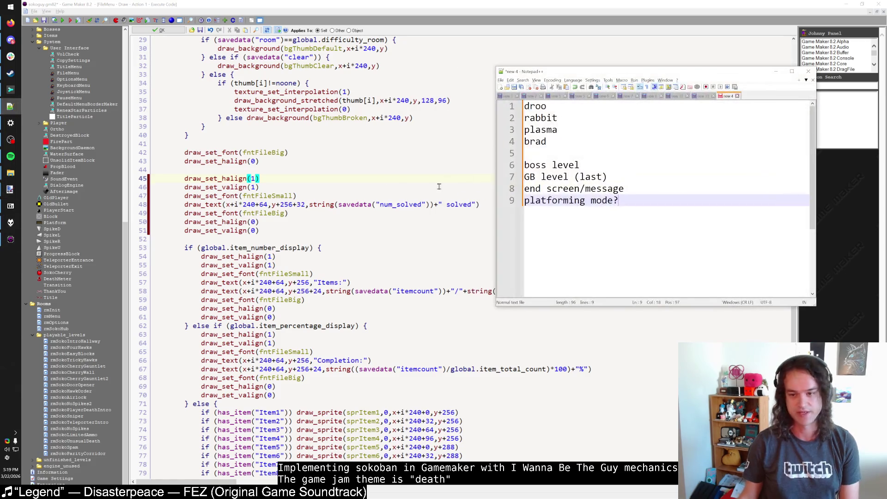
mouse_move(613, 177)
mouse_down()
mouse_move(619, 179)
mouse_move(508, 166)
mouse_up()
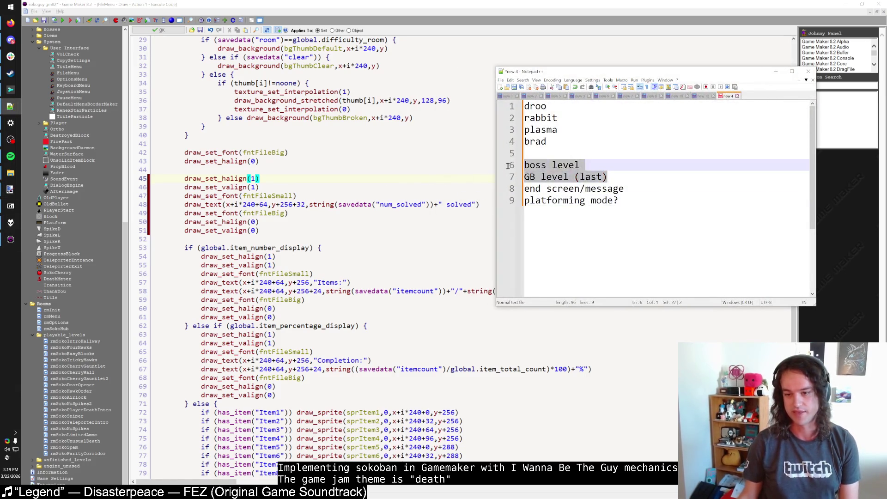
drag(642, 194, 502, 183)
key(BackSpace)
key(BackSpace)
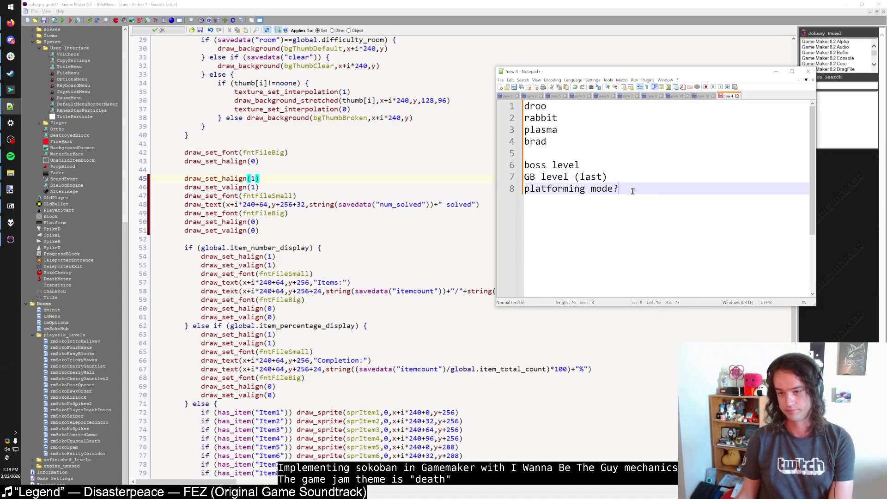
key(Up)
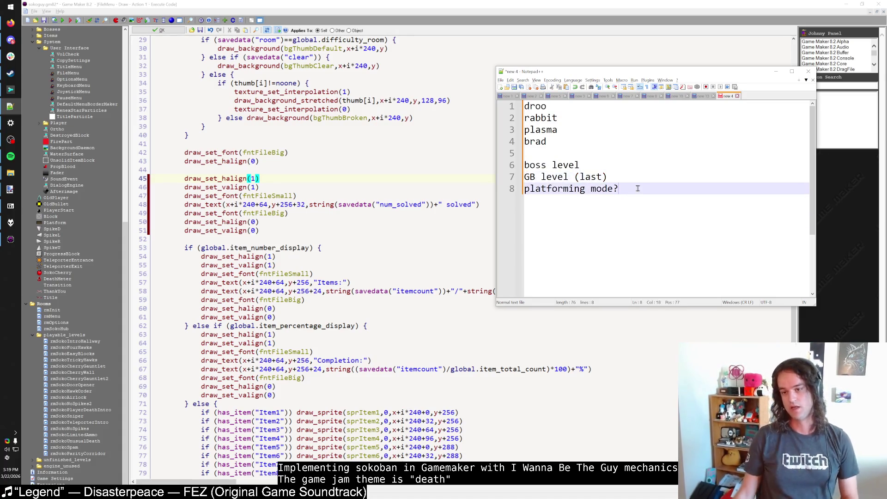
click(631, 177)
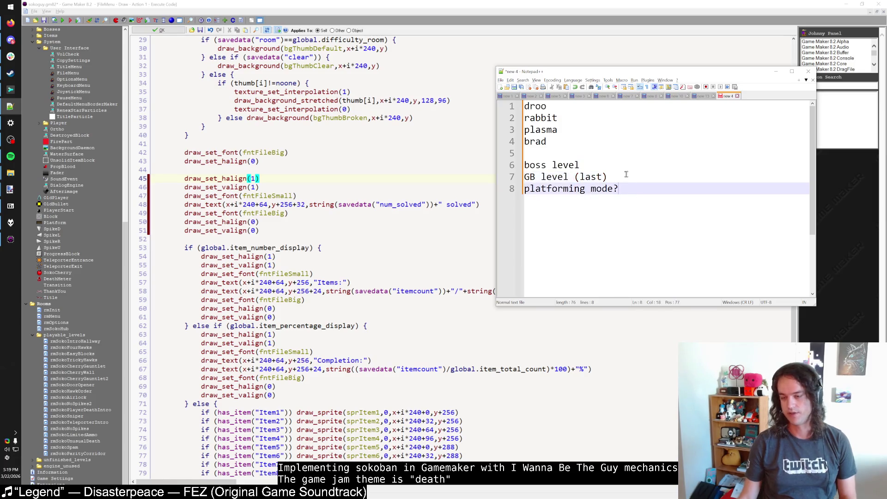
key(Up)
click(645, 191)
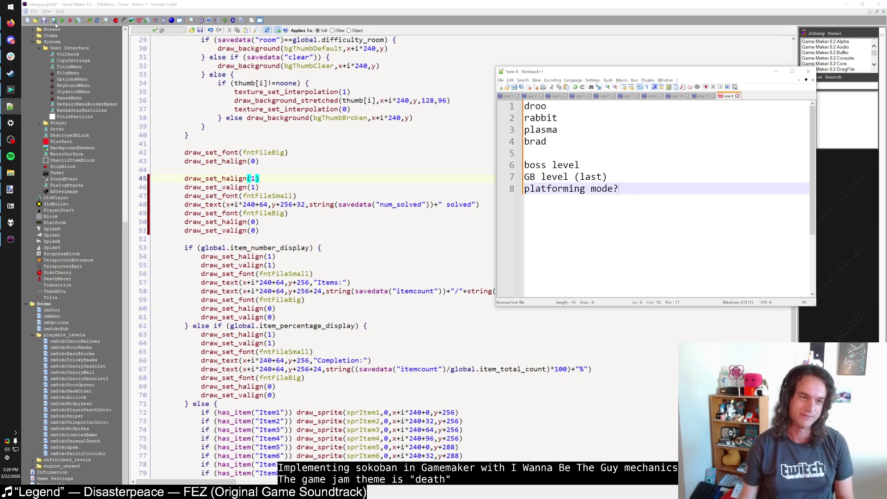
Load twitch.tv/directory/following in Firefox and show all live followed channels.
click(10, 22)
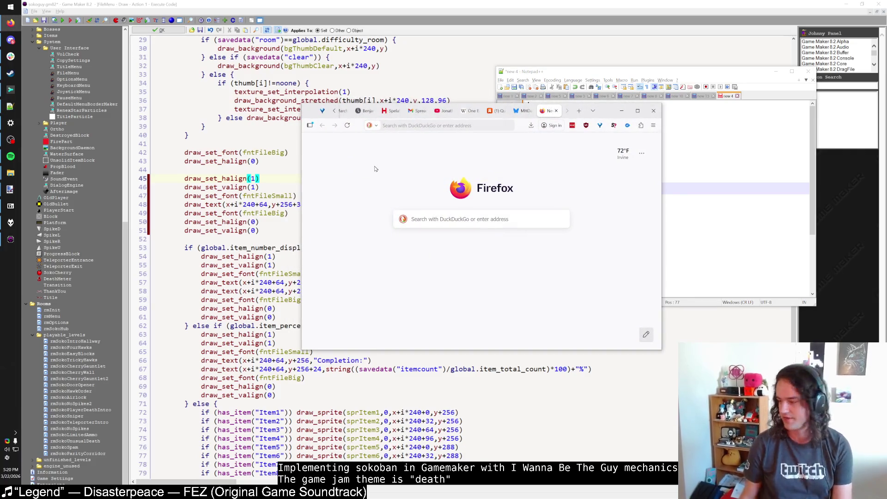
text(www.twitch.tv/directory/following/)
key(Return)
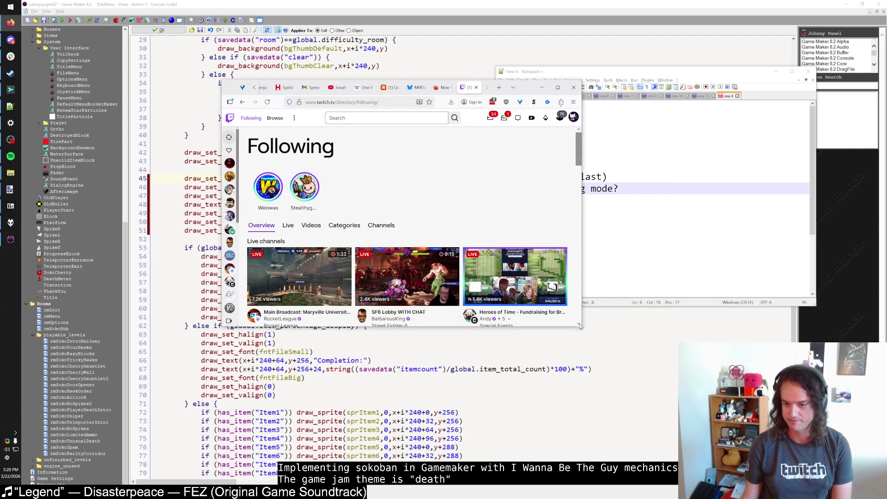
mouse_move(580, 327)
mouse_down()
mouse_move(757, 392)
mouse_move(792, 451)
mouse_up()
scroll(596, 282, down, 3)
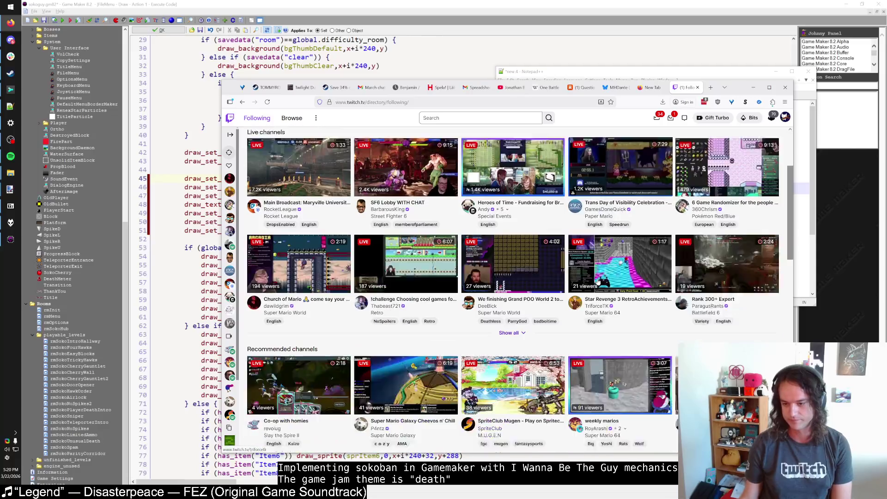
scroll(598, 281, down, 1)
click(509, 303)
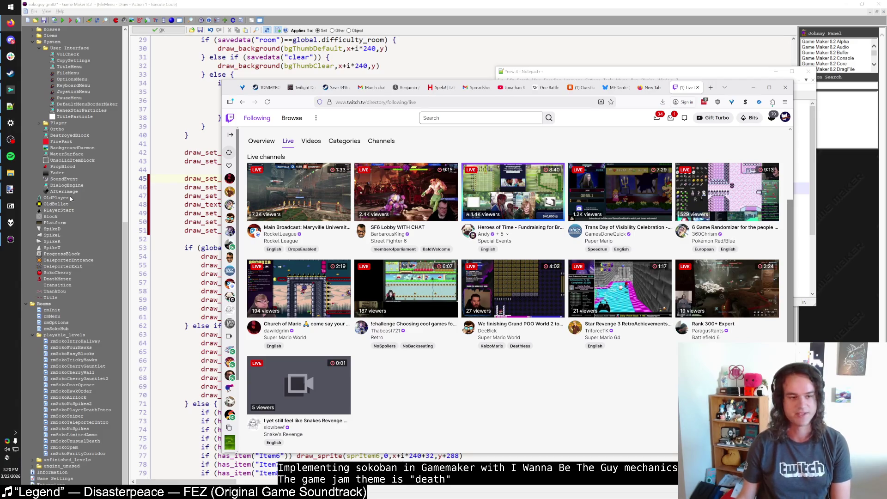
Bring the to-do note forward and select, then deselect, its lower lines.
click(11, 107)
mouse_move(675, 198)
mouse_down()
mouse_move(578, 151)
mouse_move(536, 106)
mouse_move(636, 198)
mouse_up()
click(578, 151)
click(625, 212)
Browse the live channel list, go back to Following, and switch to the Categories tab.
click(539, 370)
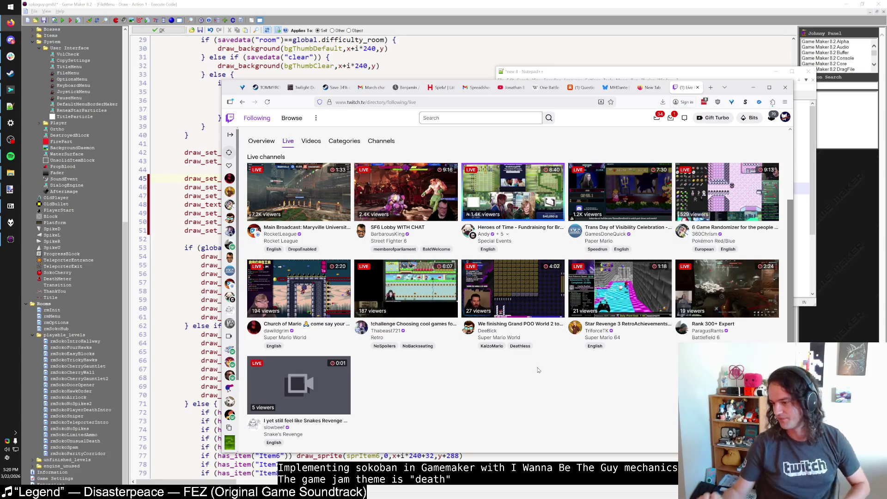
scroll(531, 355, up, 3)
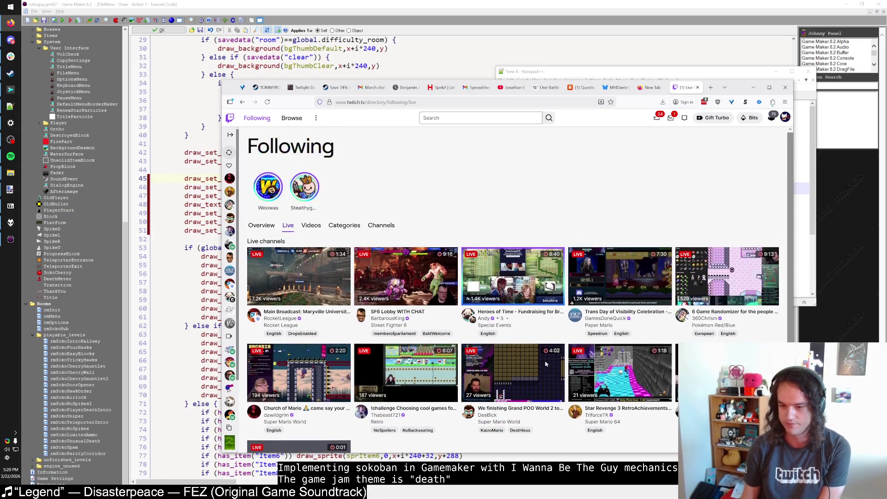
scroll(546, 361, down, 3)
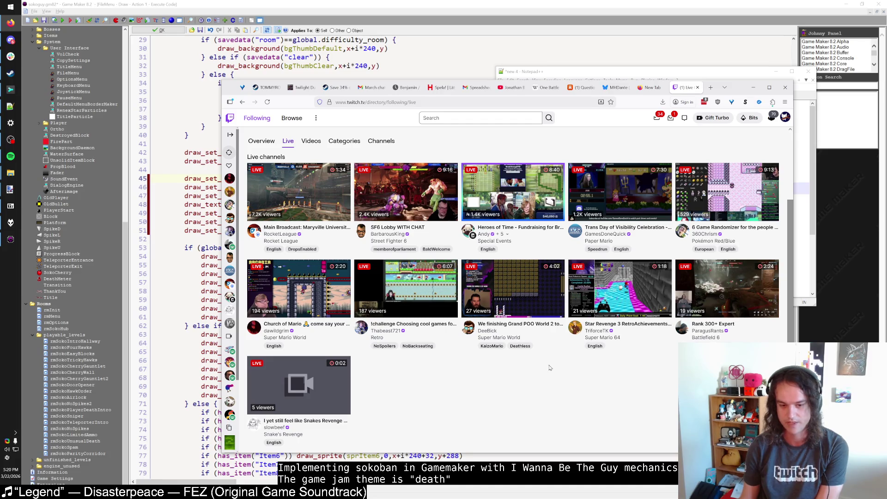
scroll(550, 367, up, 1)
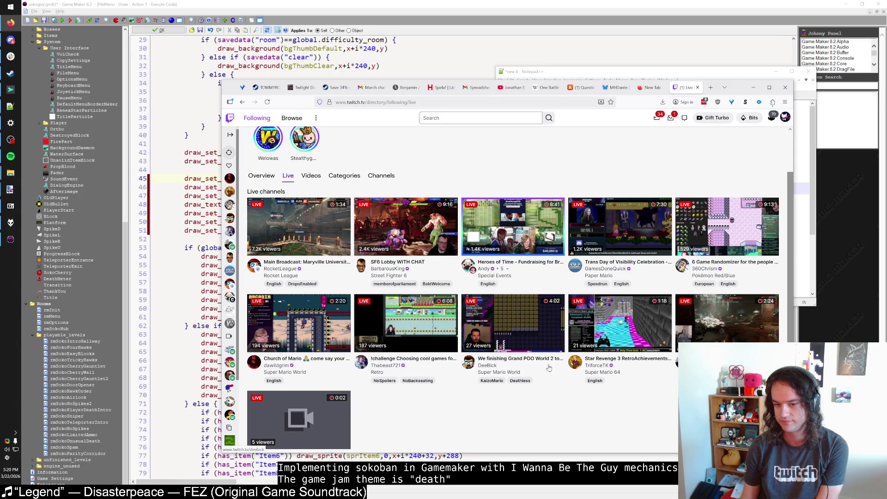
scroll(549, 367, down, 1)
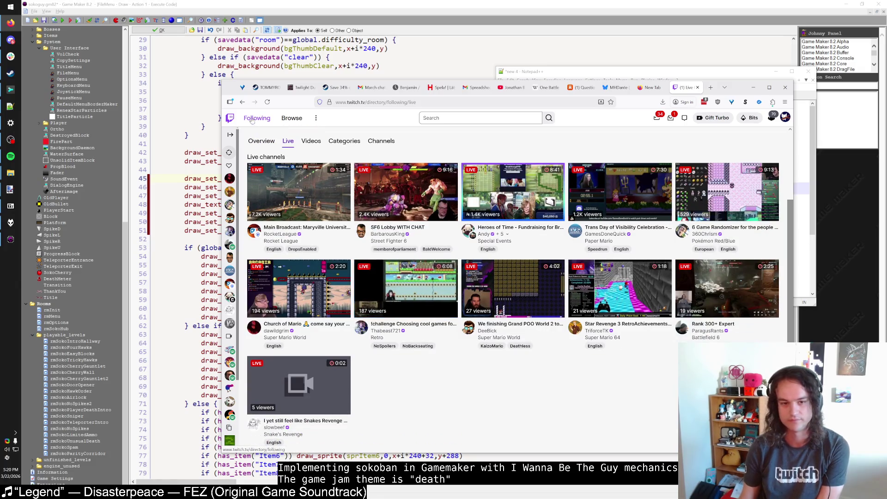
click(242, 102)
scroll(511, 273, down, 5)
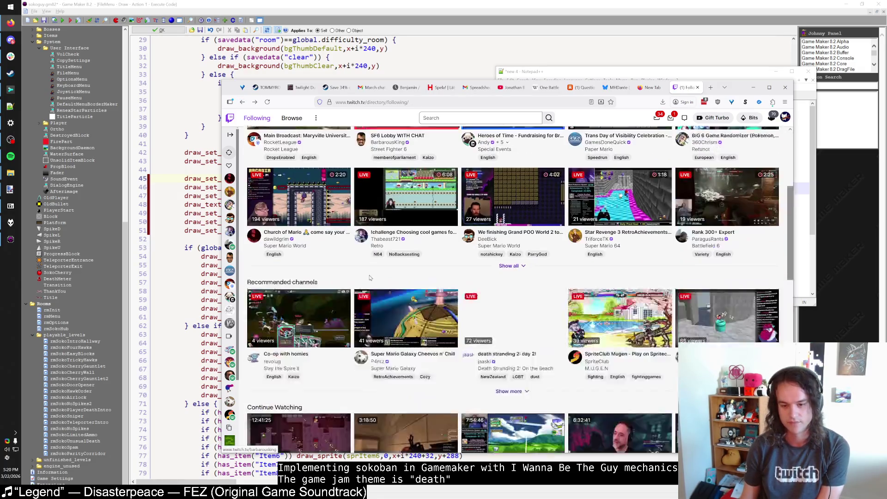
scroll(511, 274, down, 3)
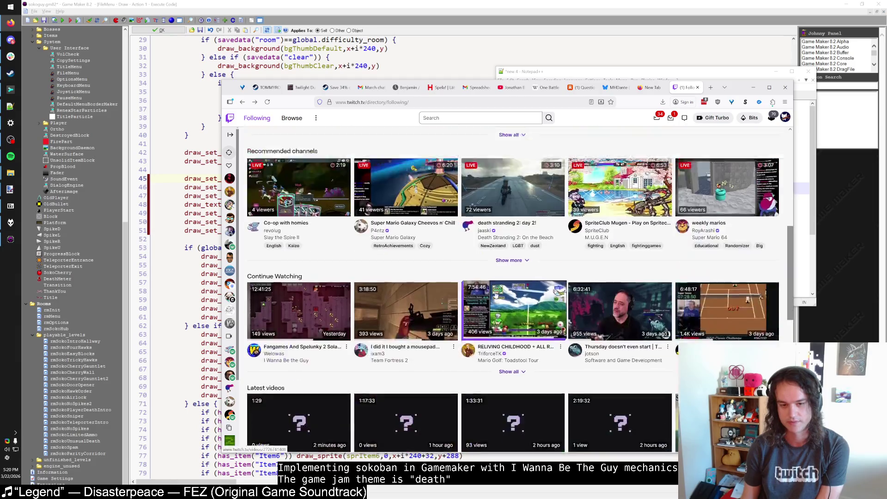
scroll(463, 258, up, 7)
click(340, 223)
Open Twitch's Software and Game Development category and scroll through its live channels, sorted by viewers.
scroll(614, 266, down, 1)
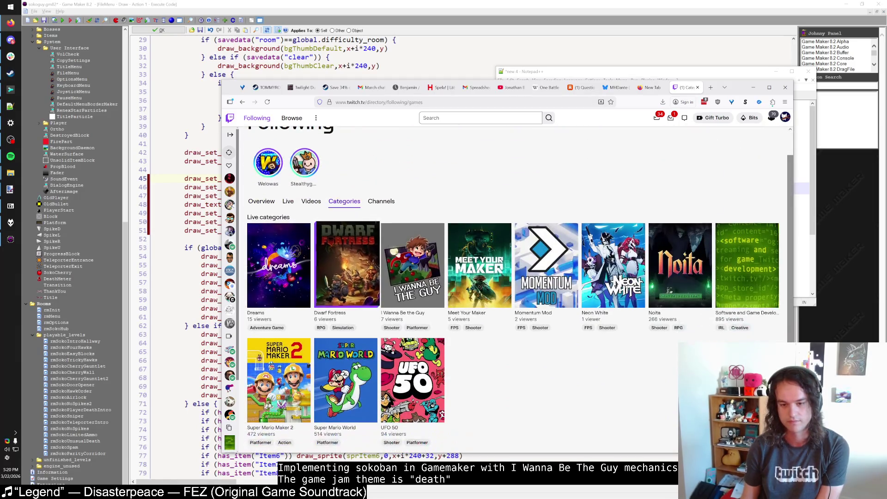
click(748, 266)
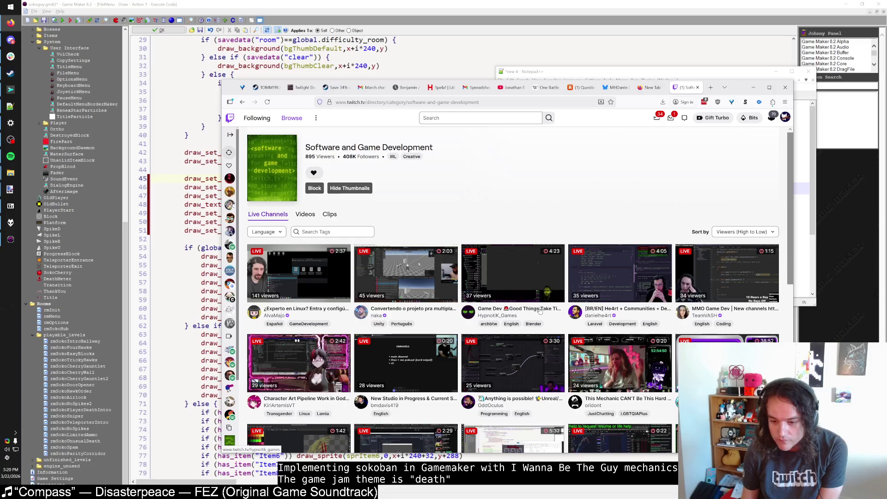
scroll(552, 344, down, 3)
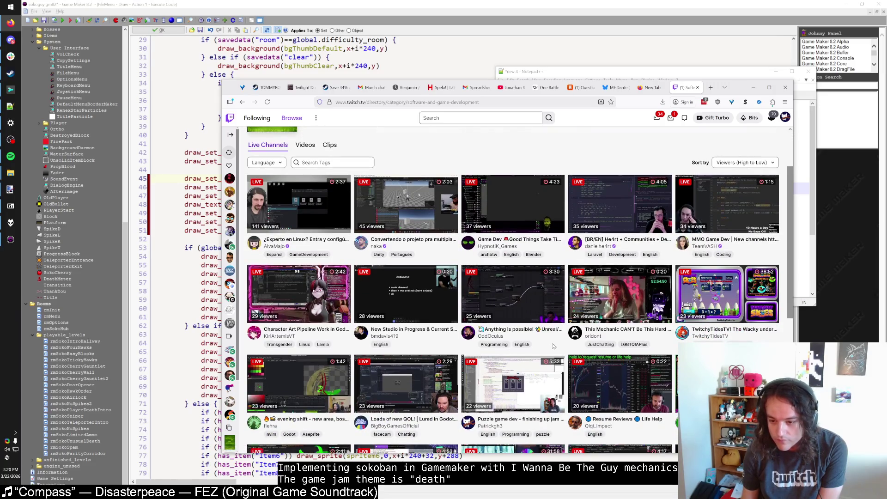
scroll(553, 354, down, 3)
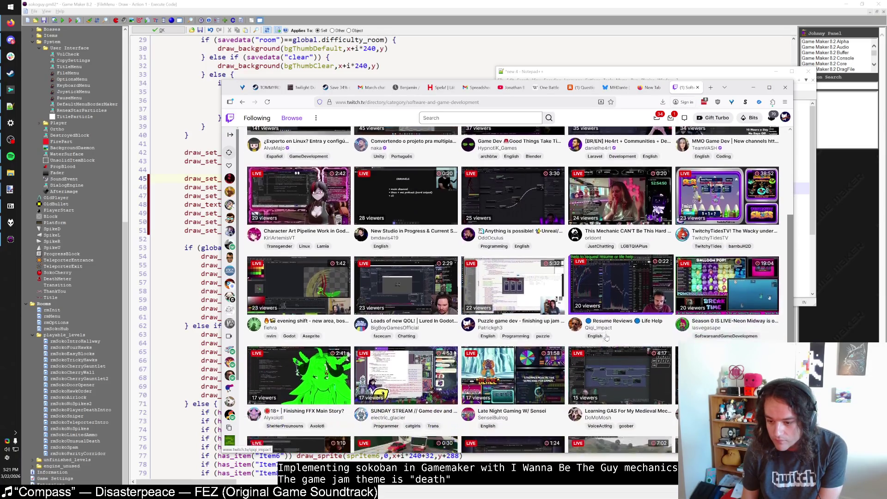
scroll(607, 338, down, 5)
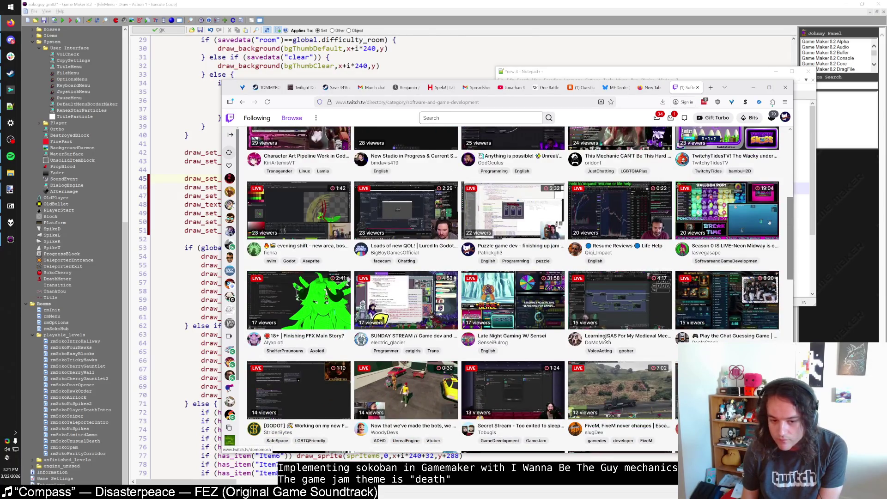
scroll(606, 338, down, 2)
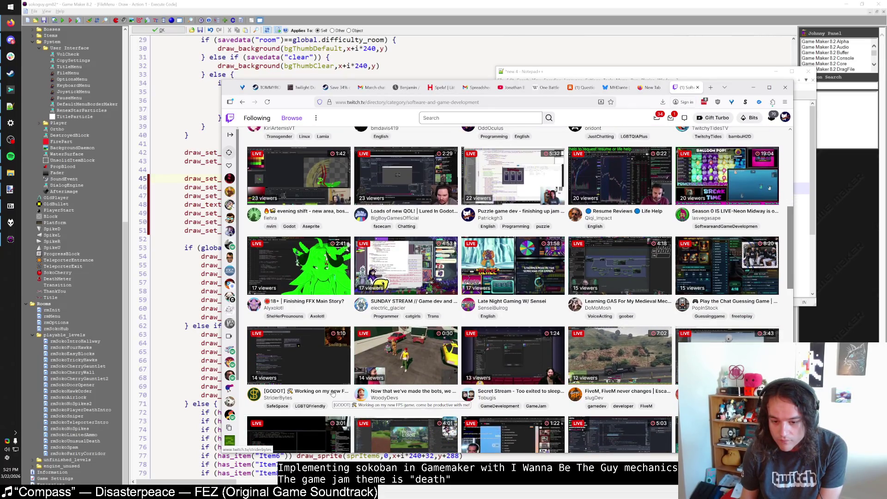
scroll(400, 362, down, 3)
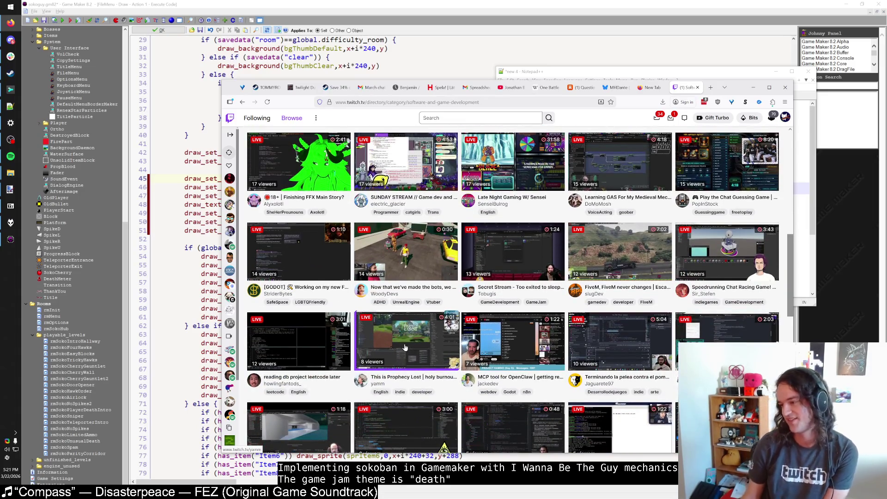
scroll(405, 347, down, 2)
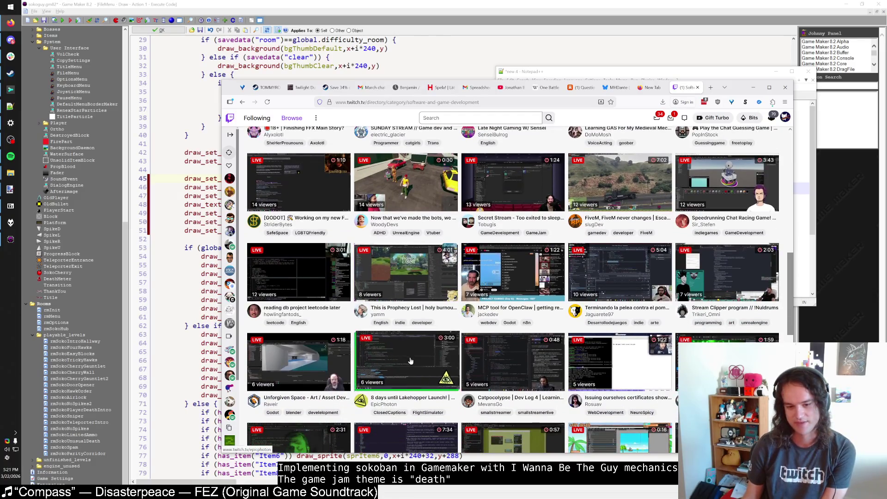
scroll(406, 360, up, 15)
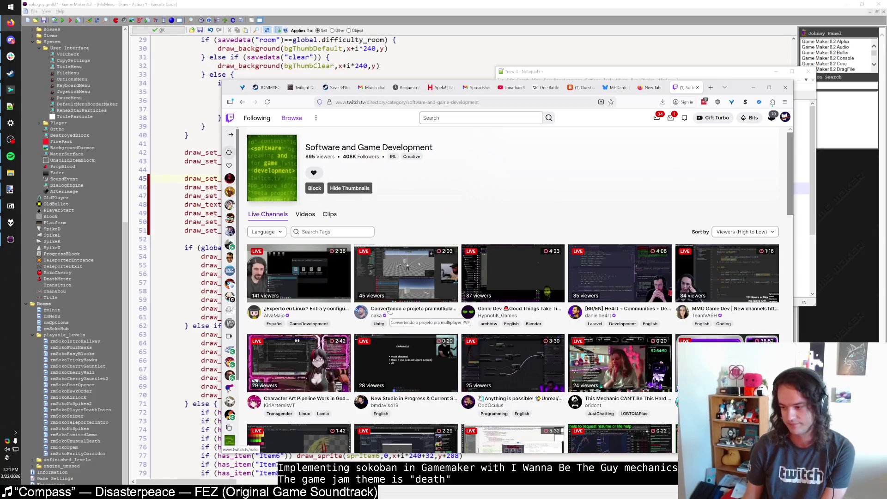
scroll(390, 311, down, 5)
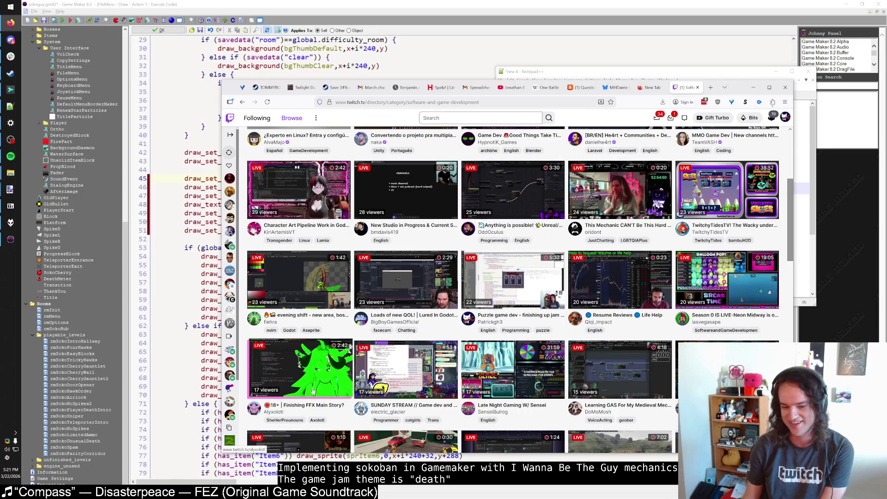
scroll(319, 385, down, 1)
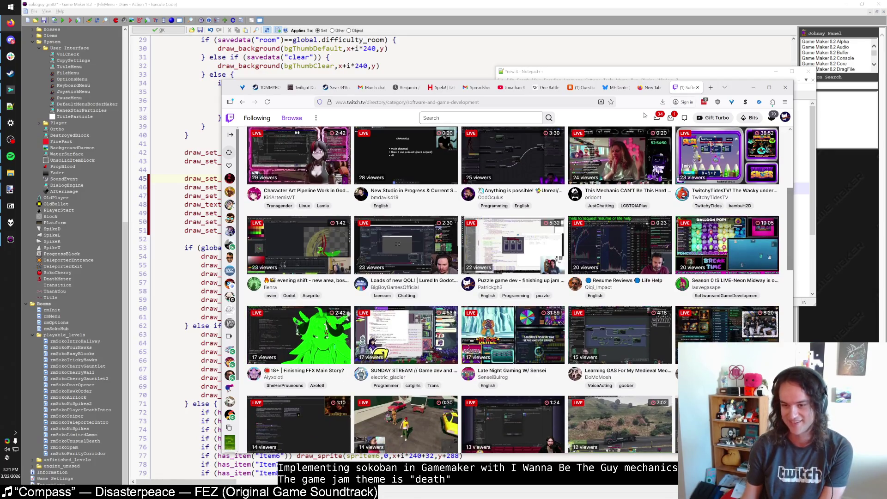
drag(734, 90, 591, 81)
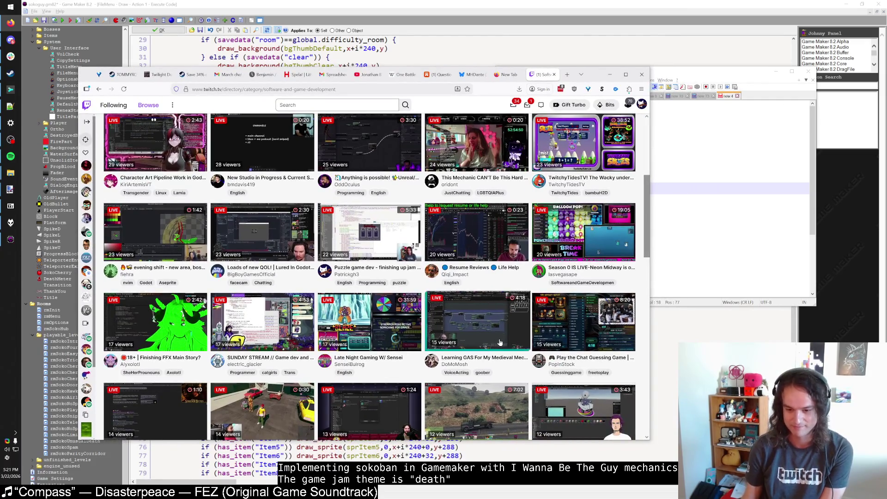
scroll(490, 352, down, 2)
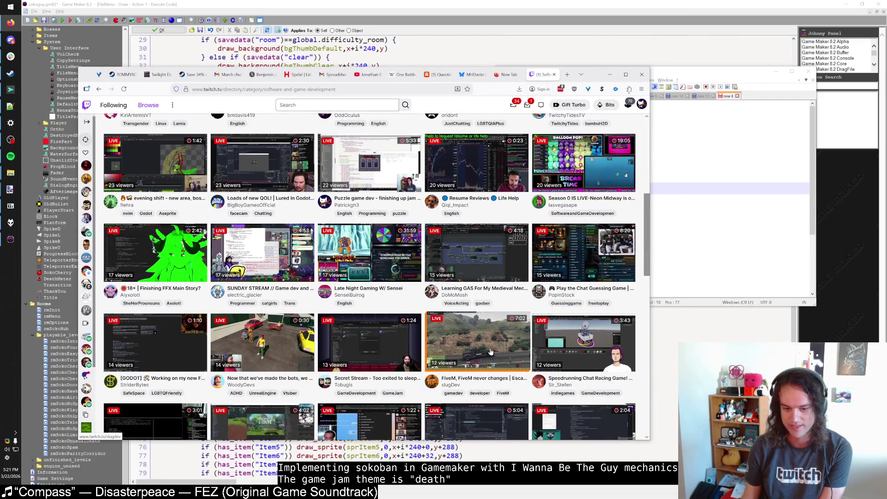